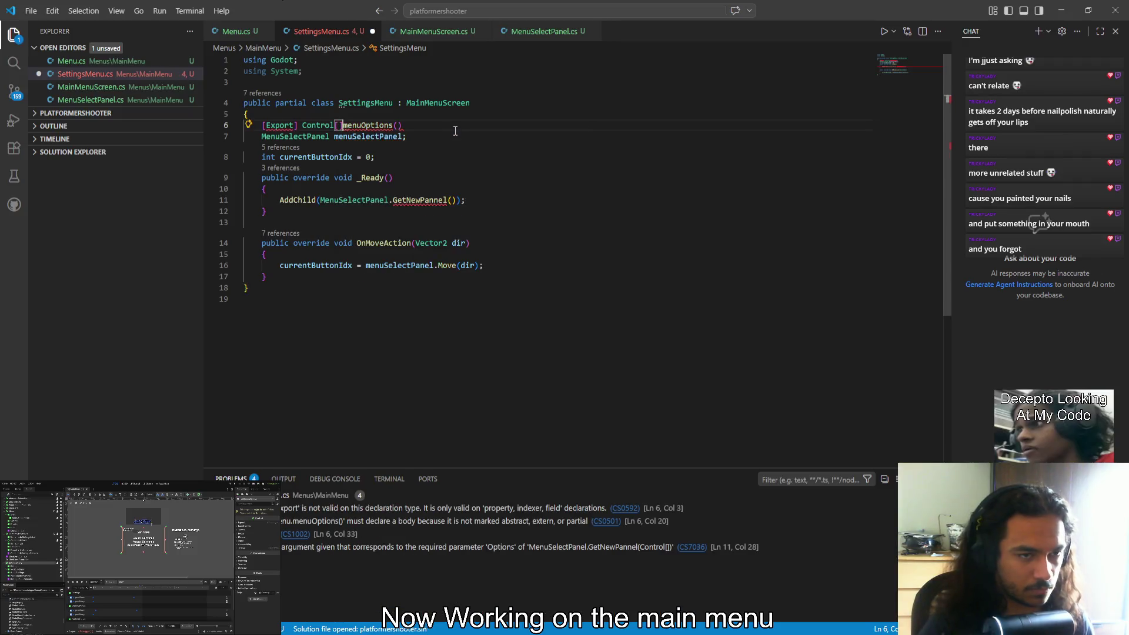
Turn menuOptions on line 6 into an exported Control[] field and save SettingsMenu.cs
key("End")
key("BackSpace")
key("BackSpace")
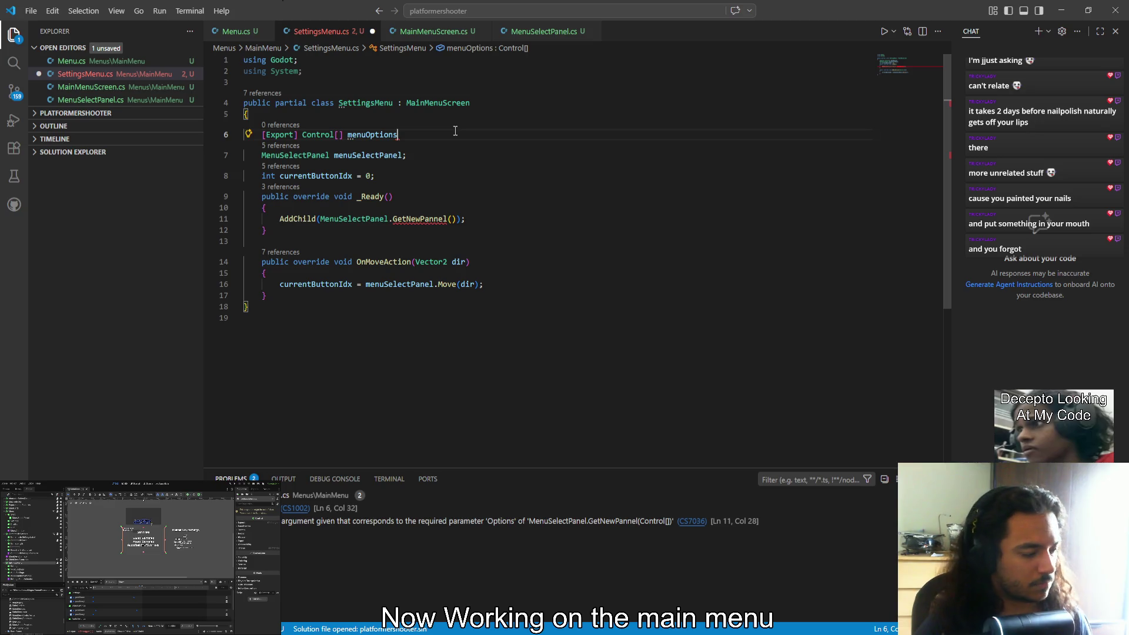
key("ctrl+s")
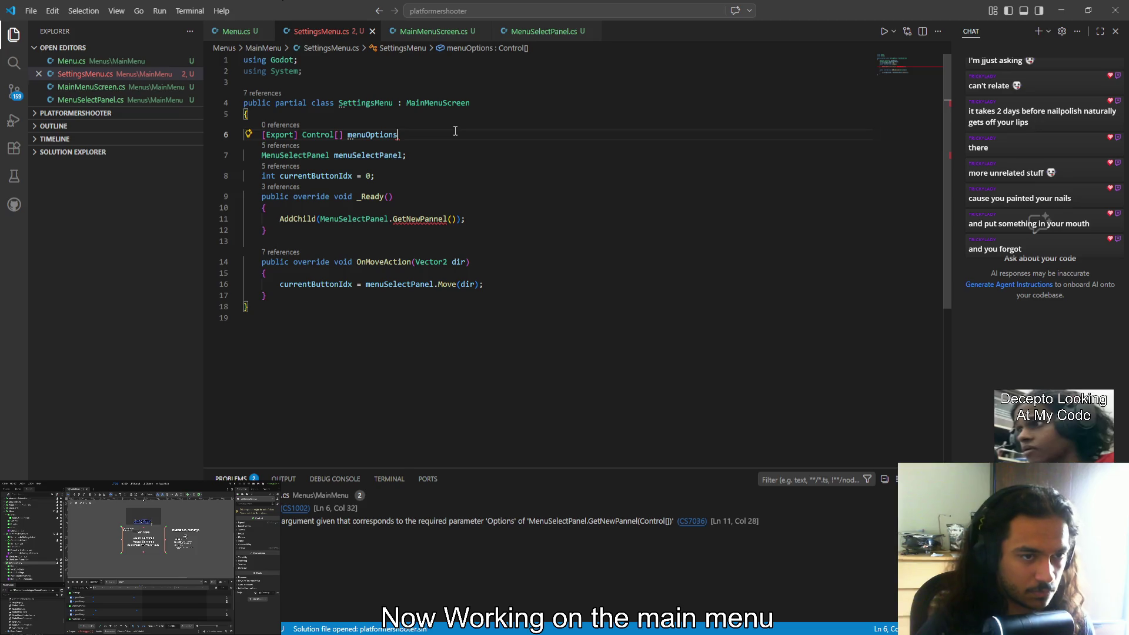
type(" =")
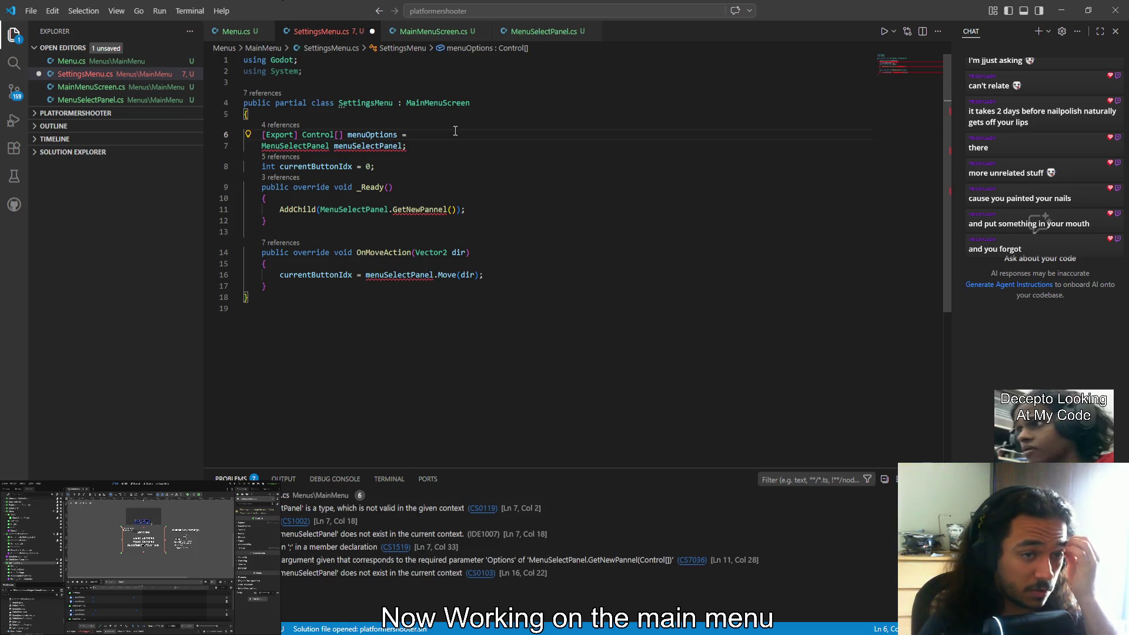
key("BackSpace")
key("BackSpace")
type(";")
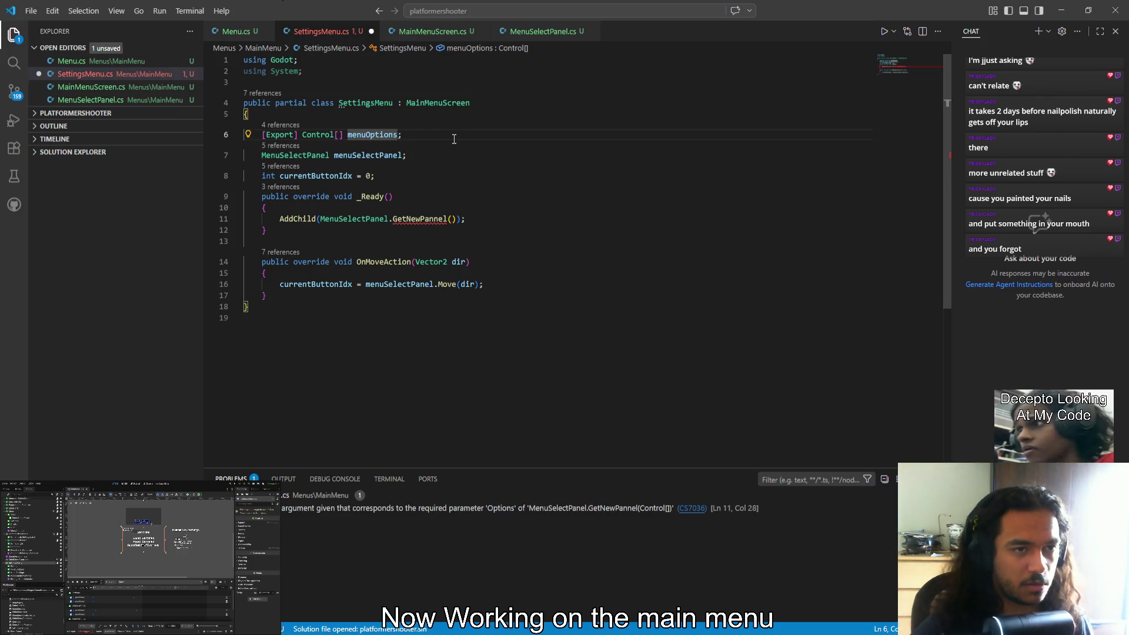
key("ctrl+s")
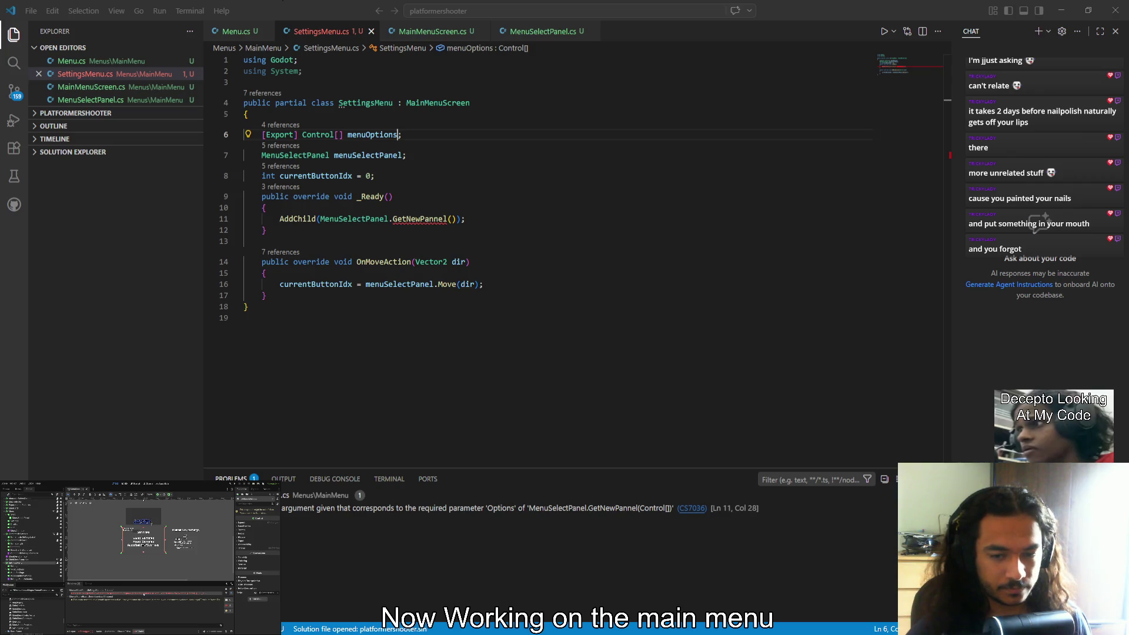
Pass menuOptions into the GetNewPannel call in _Ready, save, and return to Godot
key("alt+Tab")
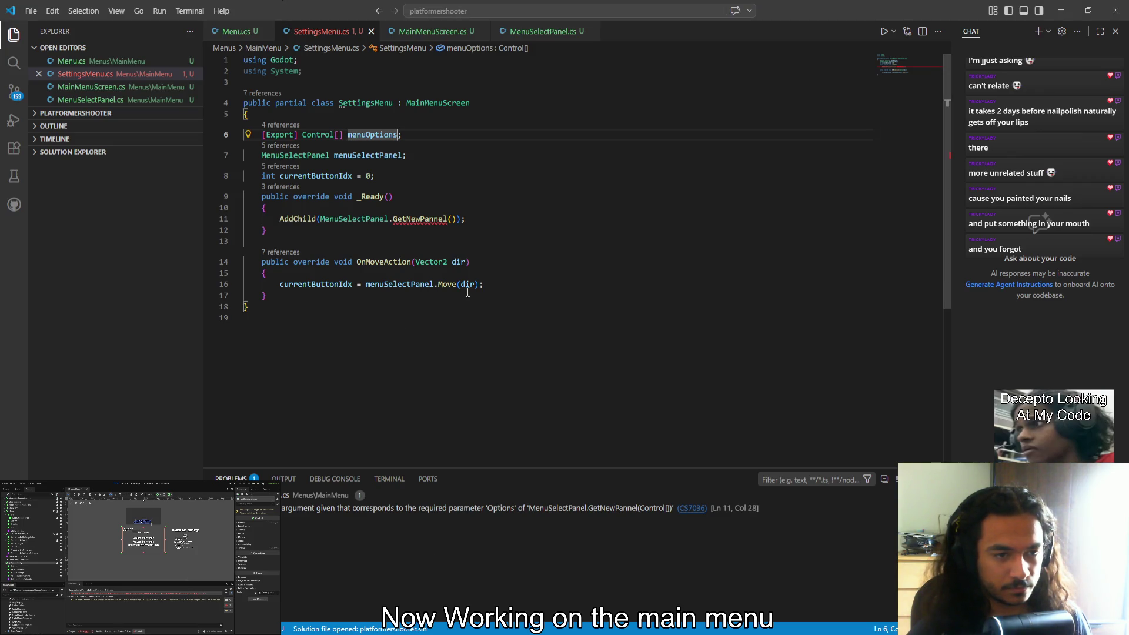
left_click(452, 219)
type("men")
key("Tab")
key("ctrl+s")
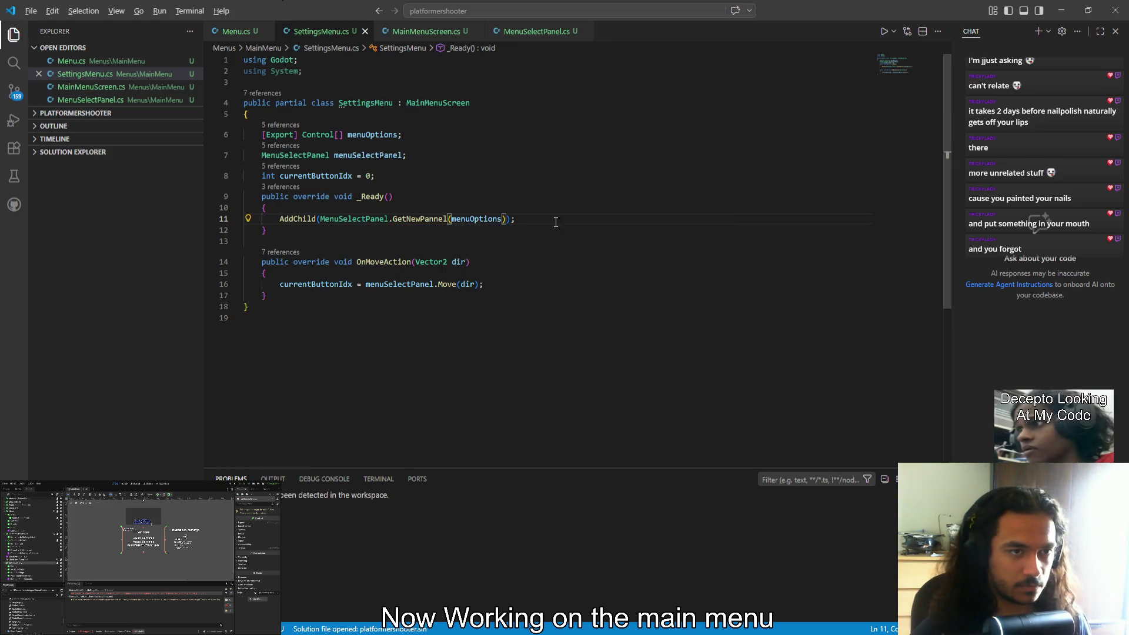
key("alt+Tab")
key("F5")
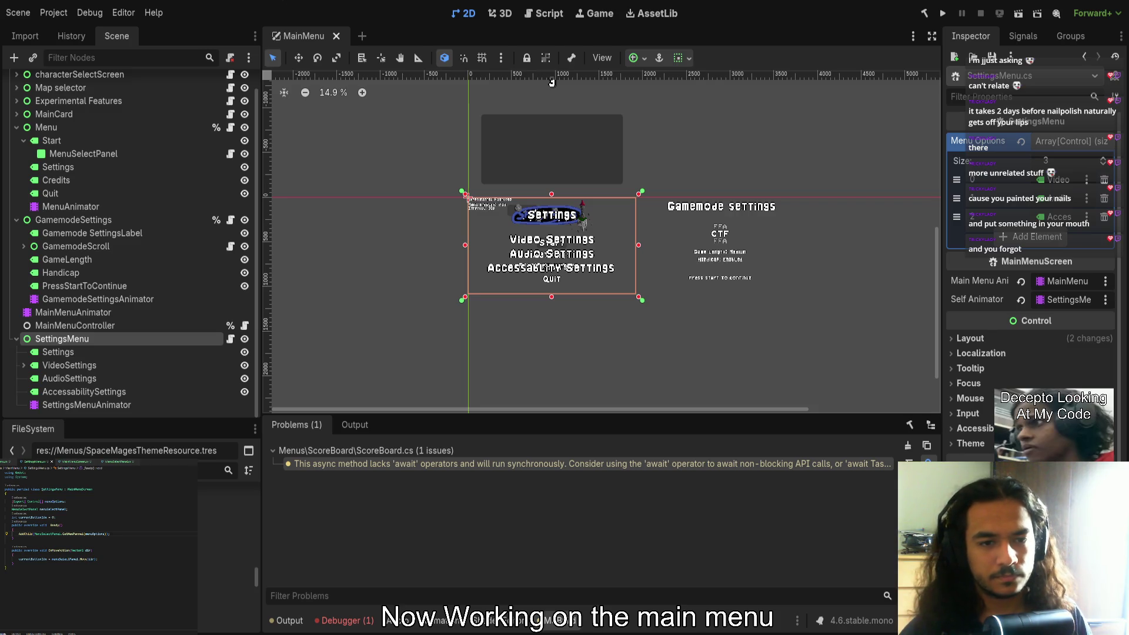
Zoom and pan the 2D canvas to centre the settings menu
scroll(510, 316, "up", 4)
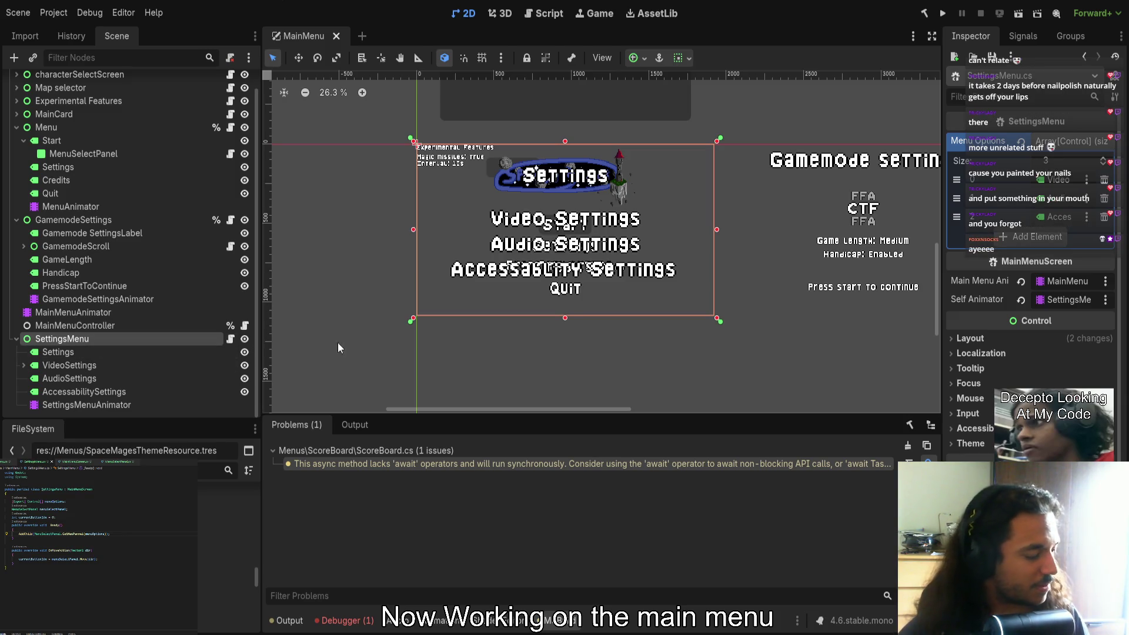
mouse_move(601, 350)
left_mouse_down()
mouse_move(575, 335)
mouse_move(566, 346)
left_mouse_up()
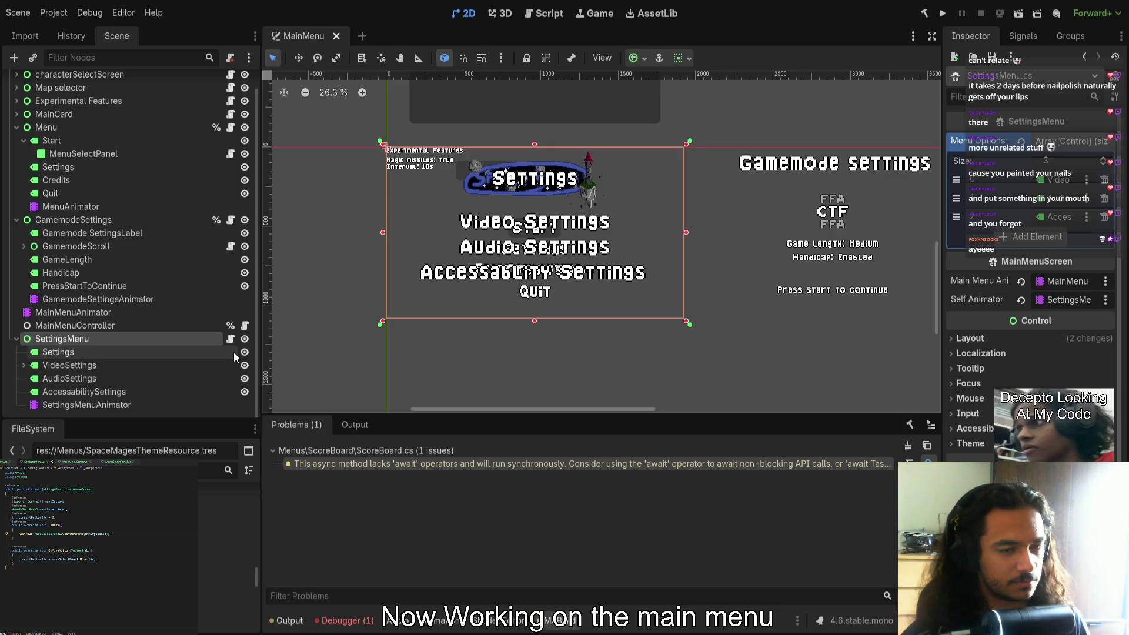
Delete the MenuSelectPanel node under VideoSettings
left_click(23, 365)
left_click(83, 378)
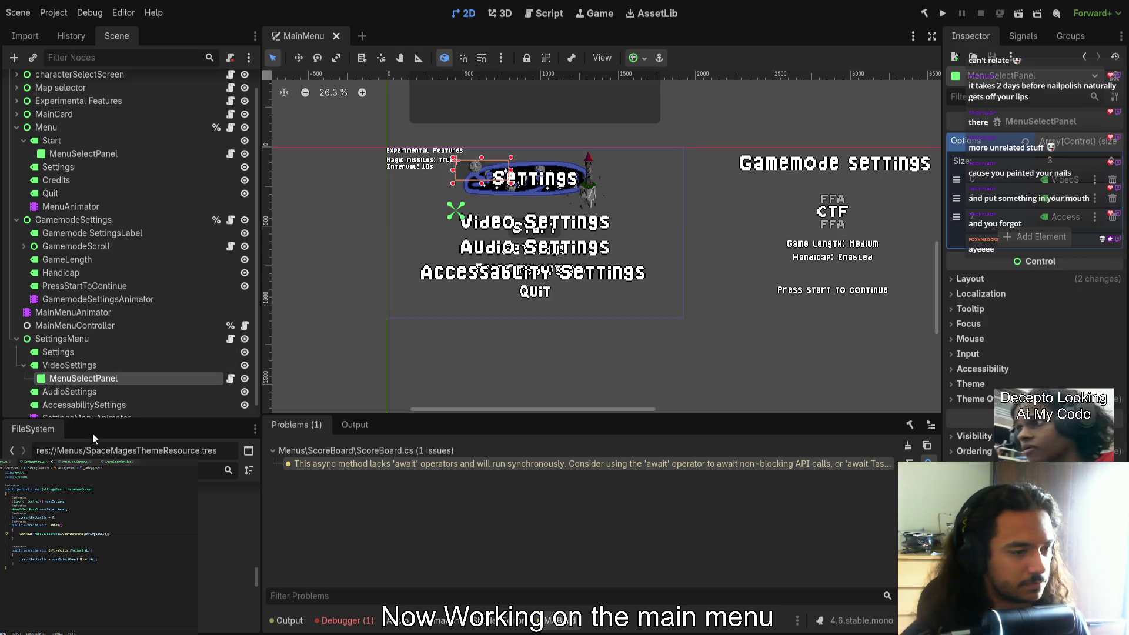
key("Delete")
left_click(136, 340)
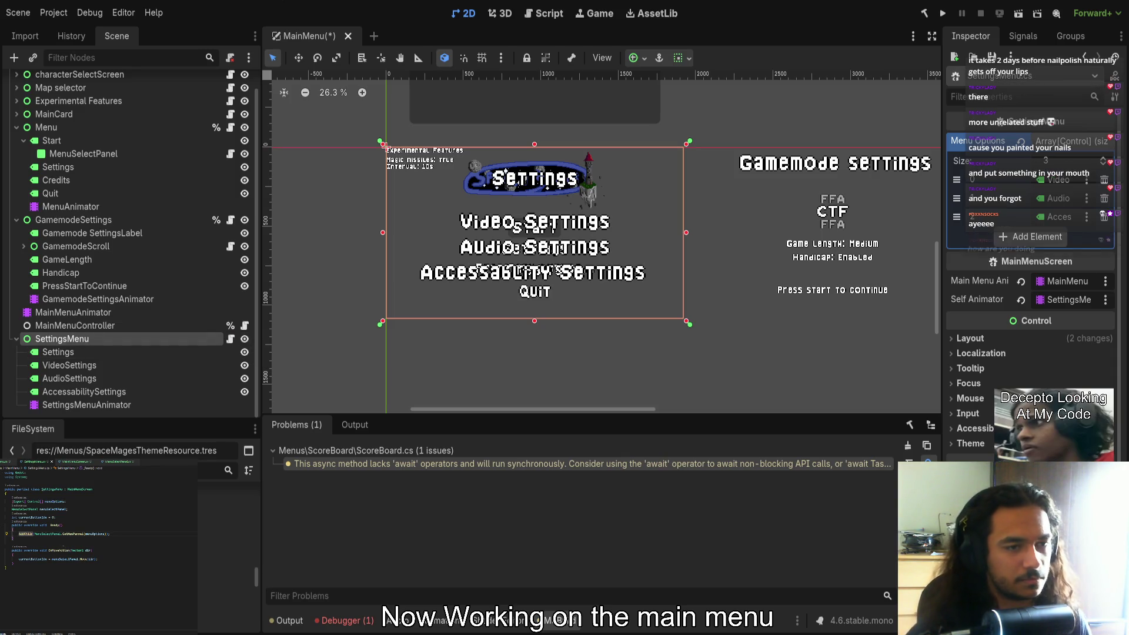
Write a menuOptions[0] statement in _Ready and save the MainMenu scene
type("menu")
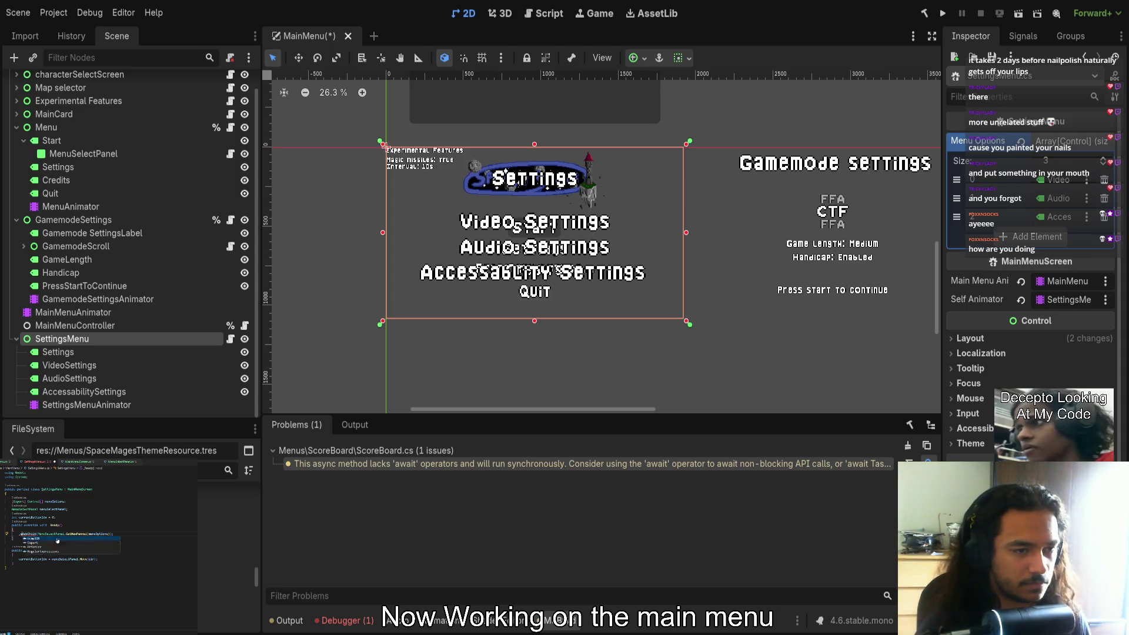
key("Return")
type("=")
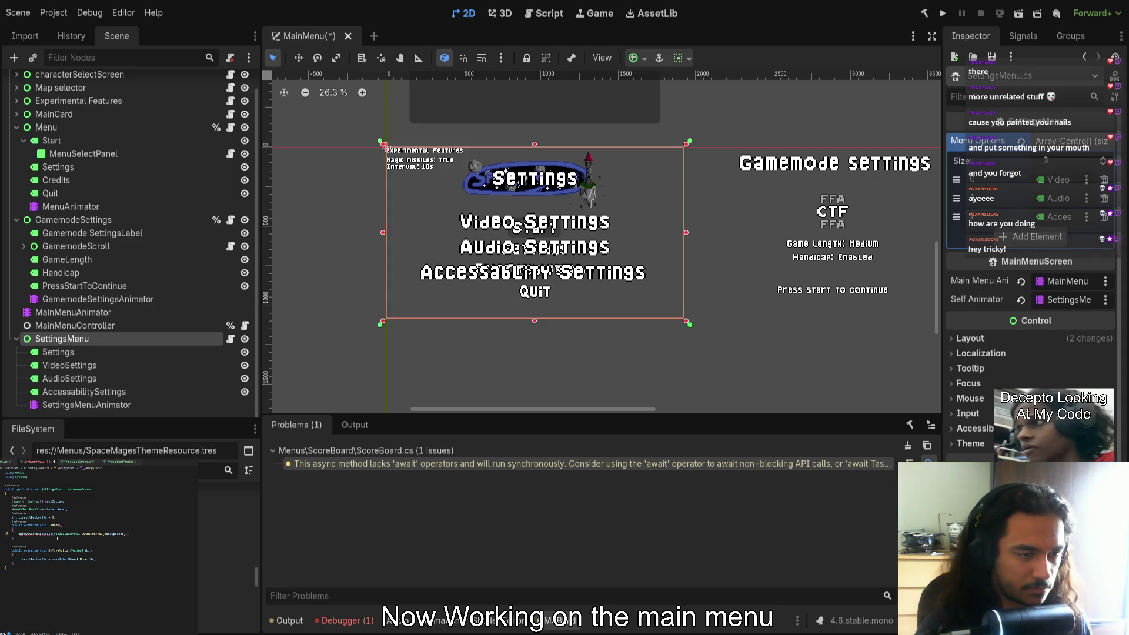
key("Escape")
type("[")
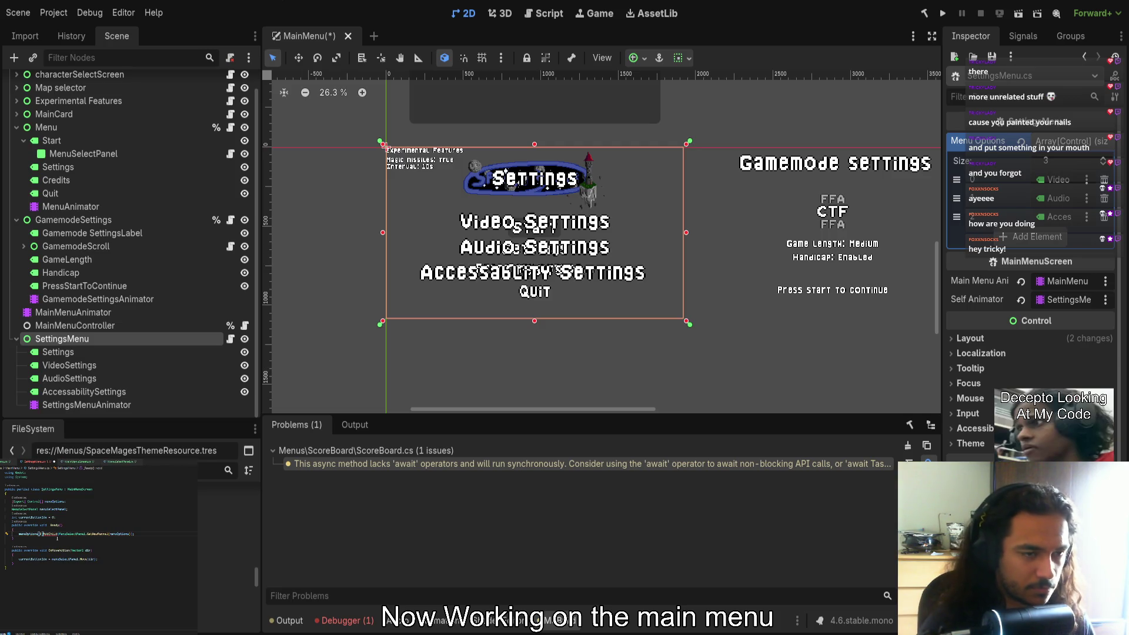
type(".")
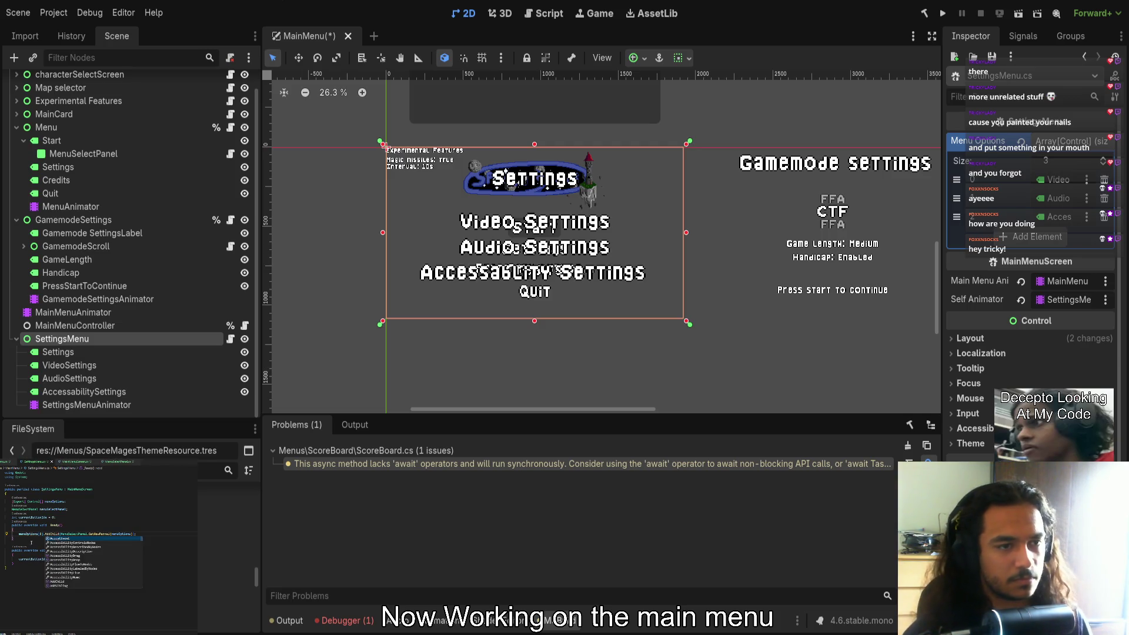
key("Escape")
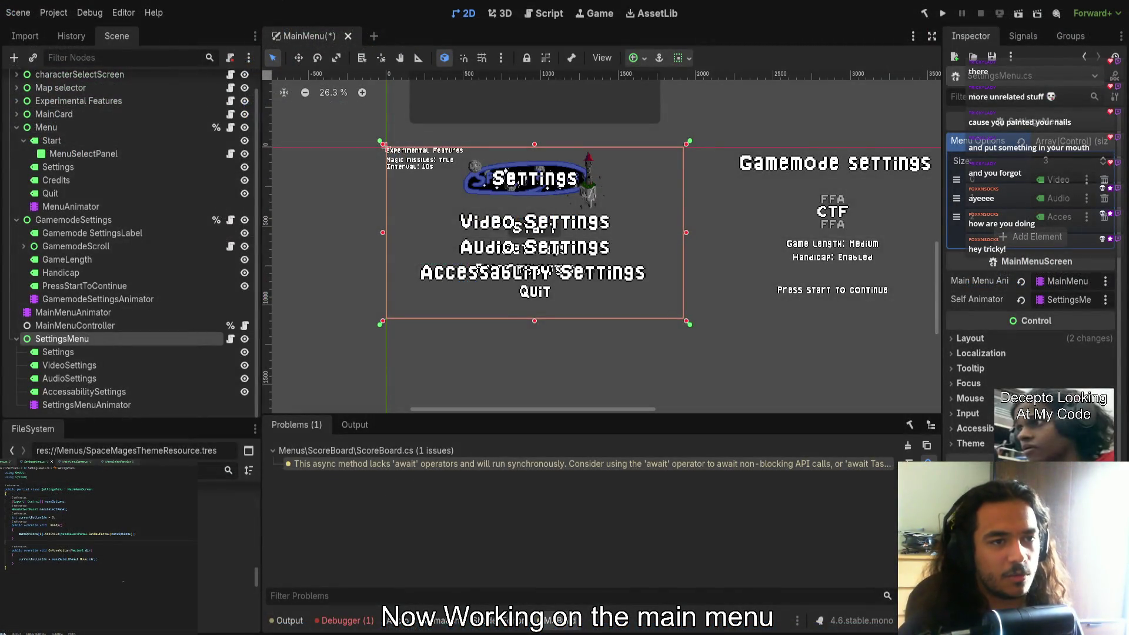
key("ctrl+s")
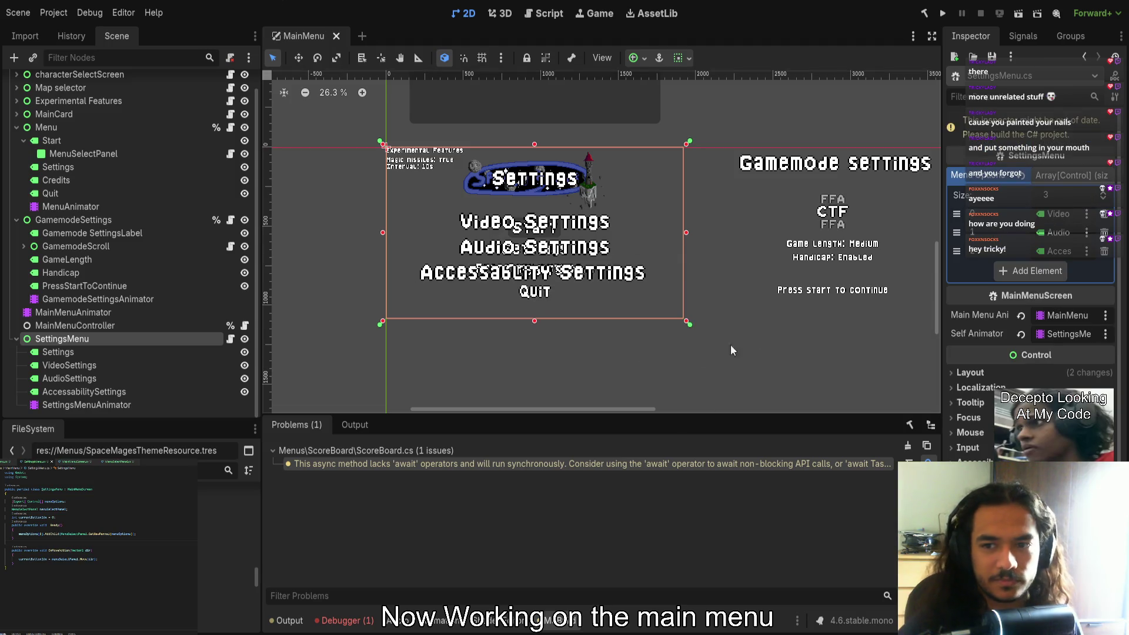
Run the project, move up to Audio Settings, check the Errors tab, and close the game
left_click(942, 14)
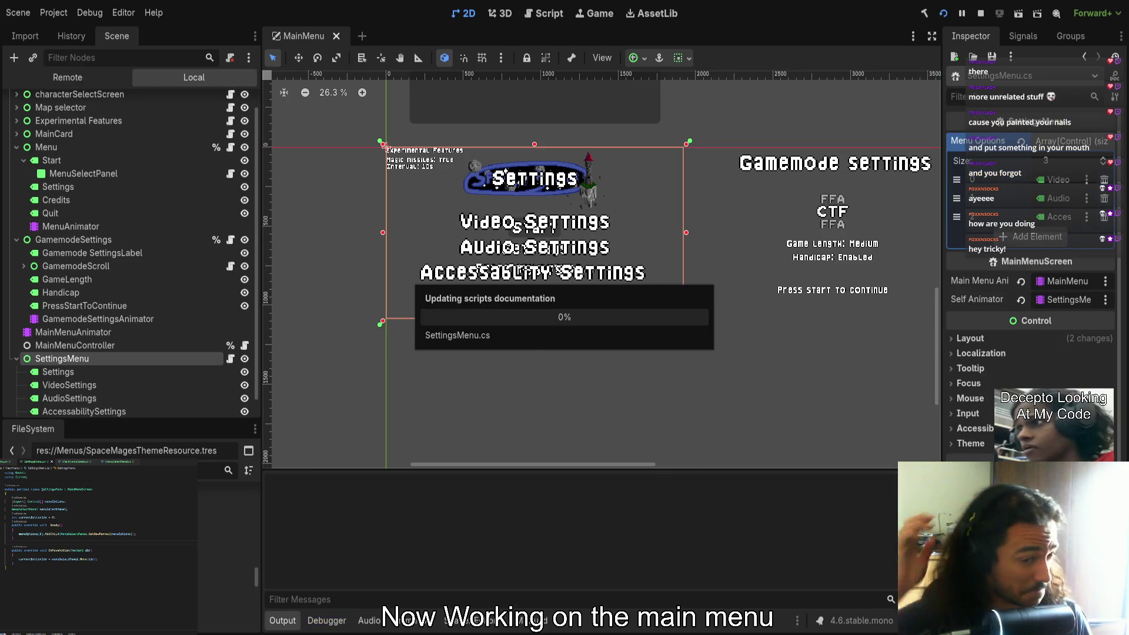
key("Up")
key("Up")
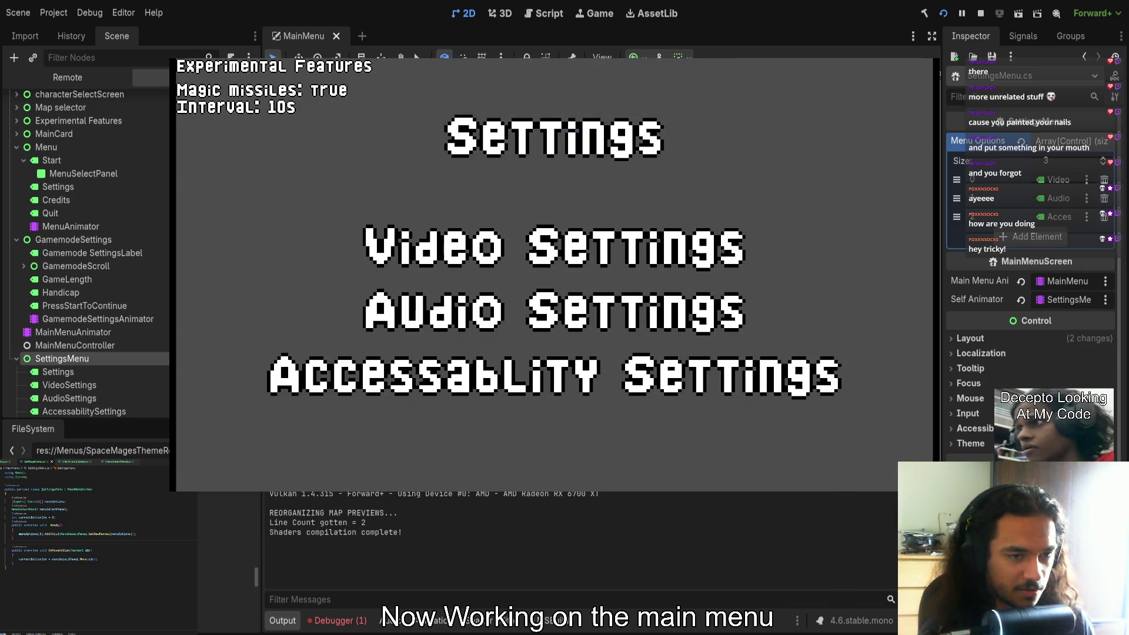
left_click(340, 624)
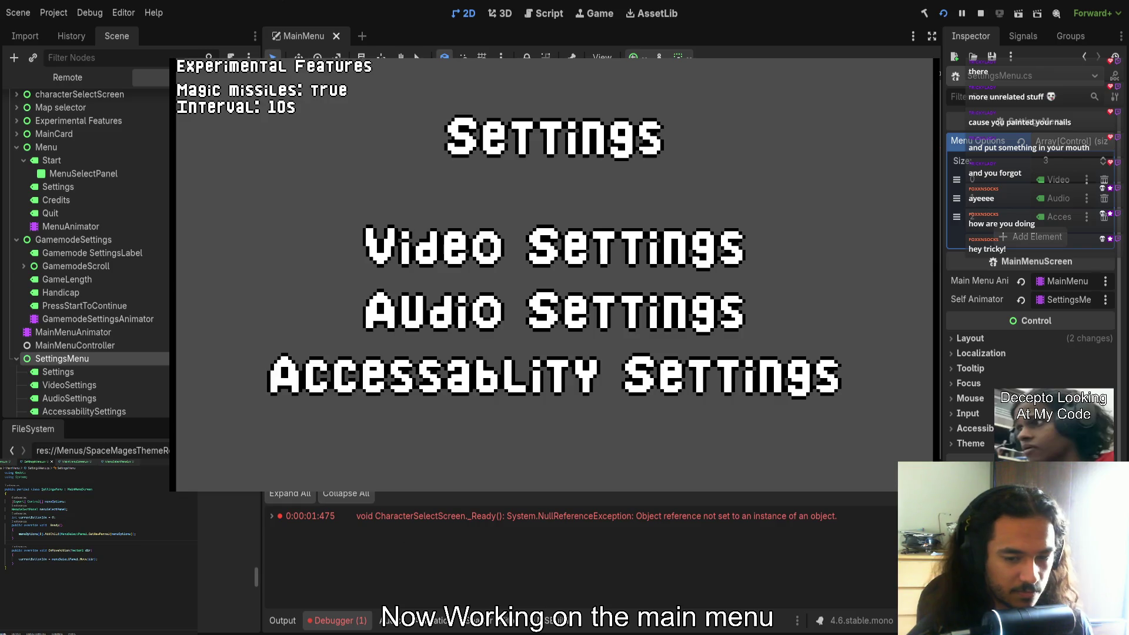
left_click(981, 13)
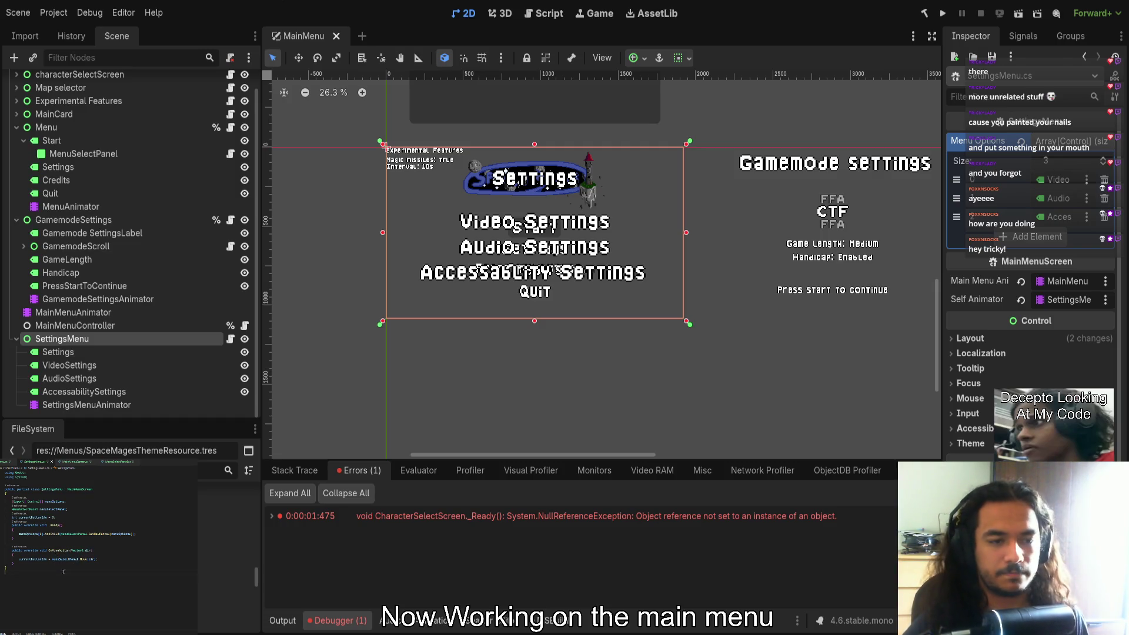
Move GetNewPanel(menuOptions) onto its own line assigned to menuSelectPanel, then rerun the game
double_click(59, 559)
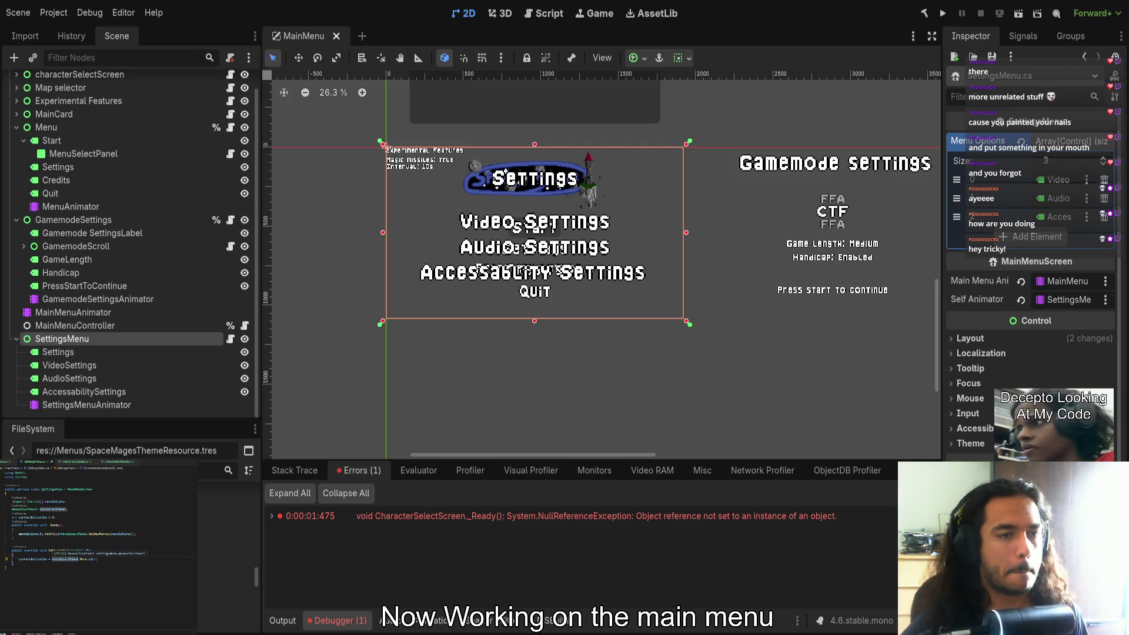
left_click(51, 510)
left_click(59, 542)
left_click_drag(61, 534, 130, 534)
key("BackSpace")
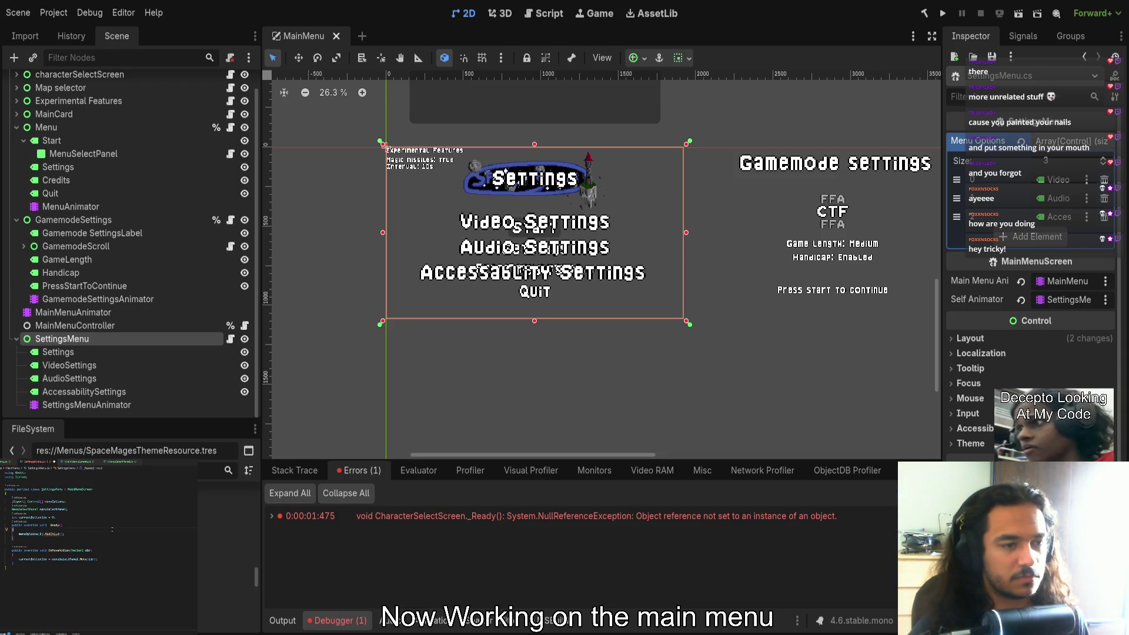
key("ctrl+v")
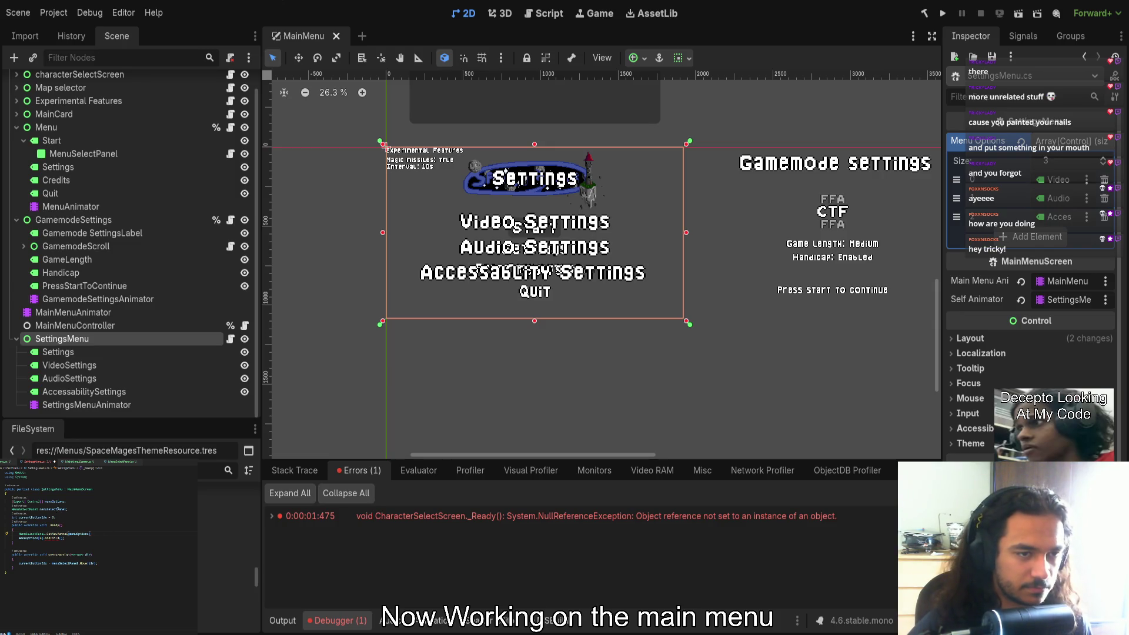
type("menuSelectPanel = ")
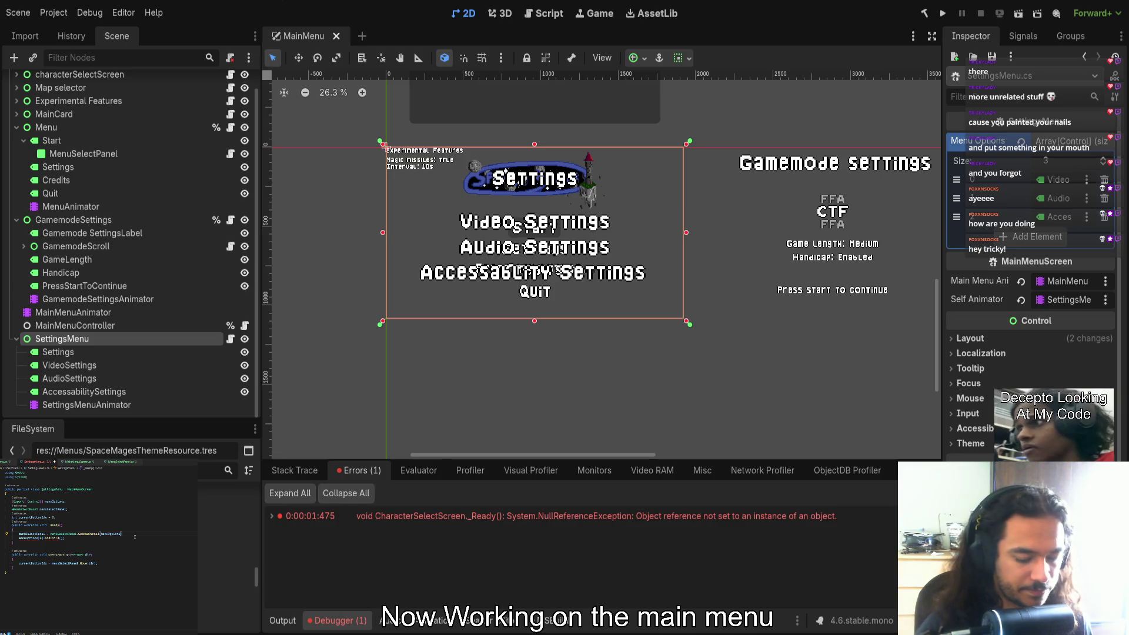
type(" menuSelectPanel")
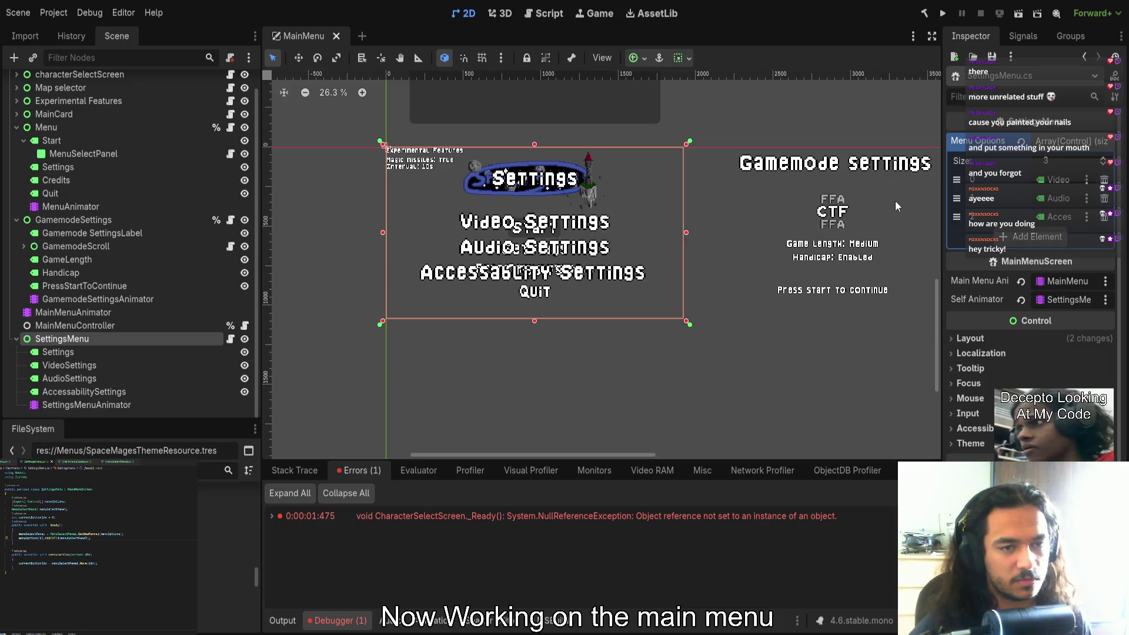
left_click(942, 15)
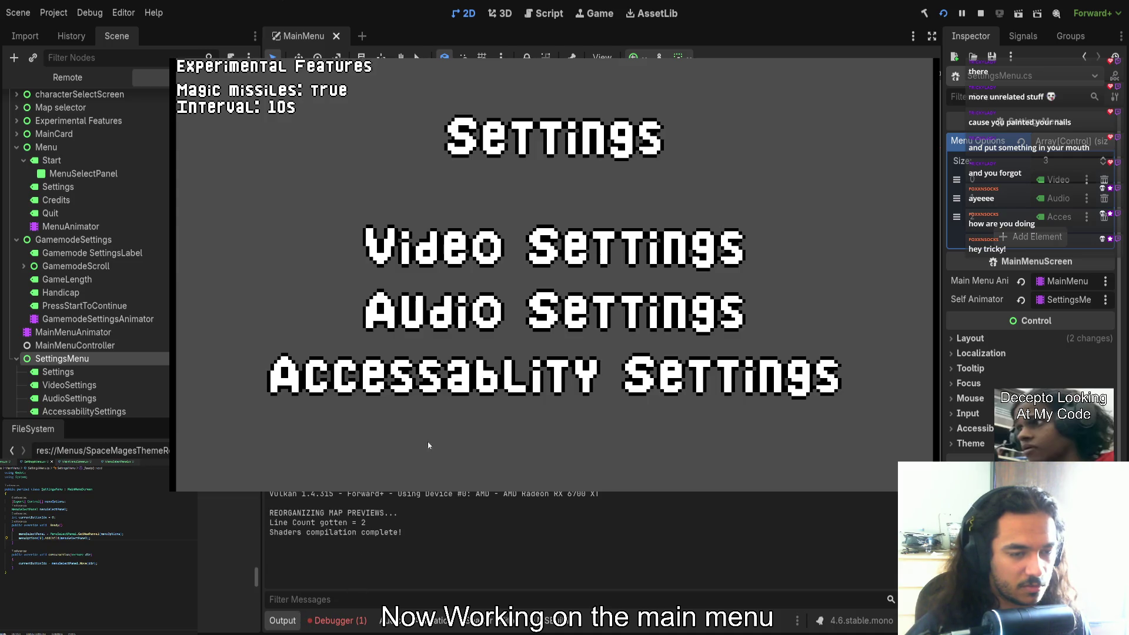
left_click(341, 625)
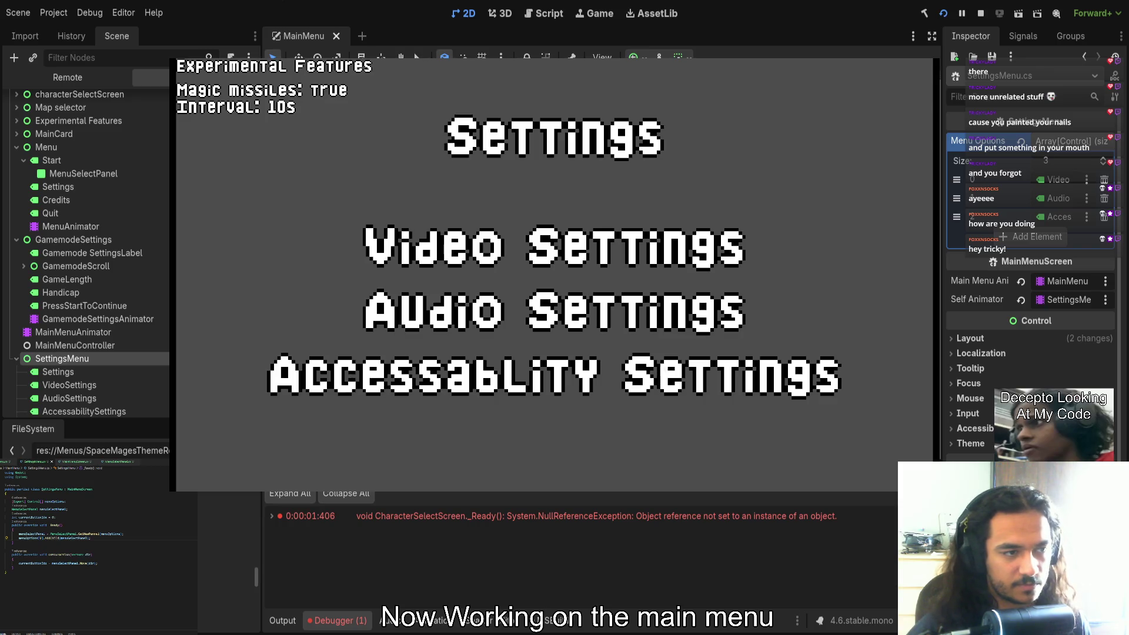
left_click(69, 78)
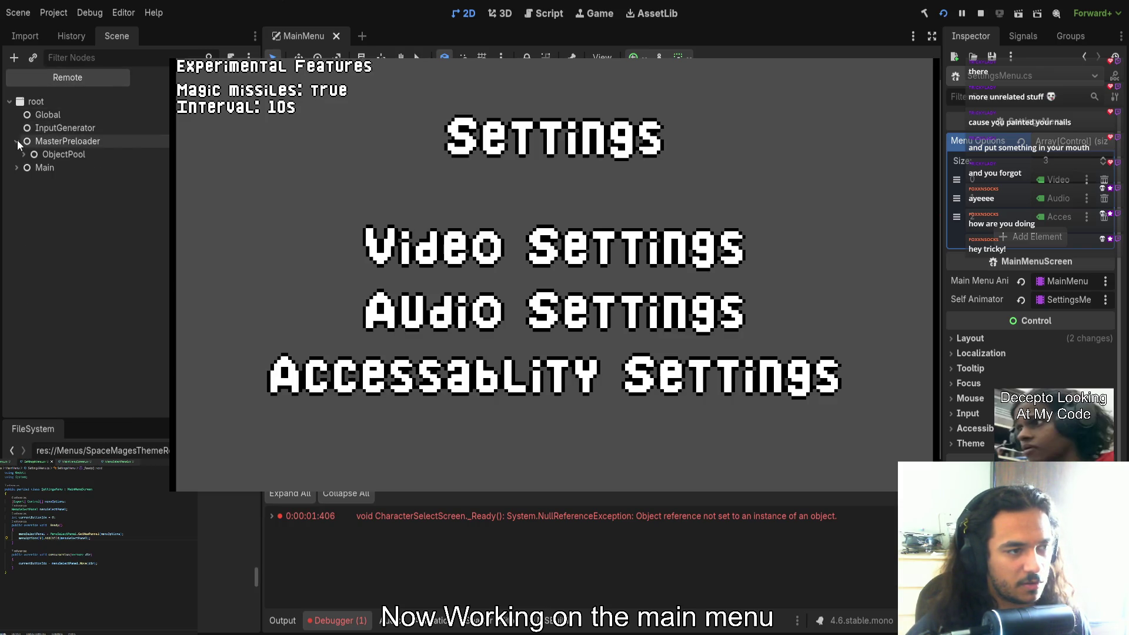
left_click(17, 154)
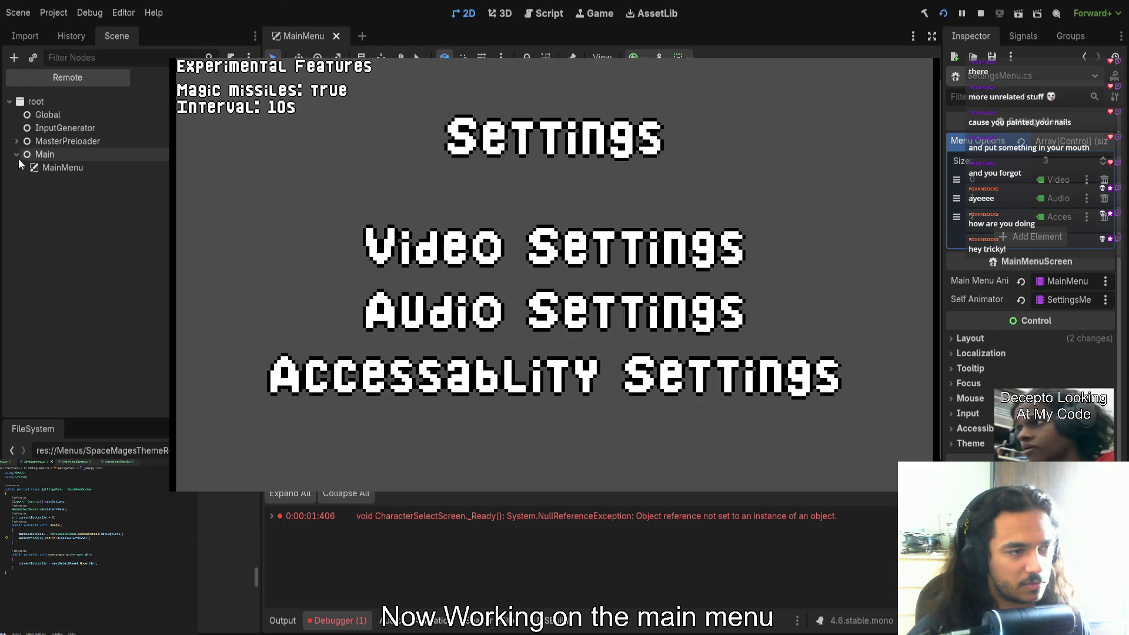
left_click(24, 168)
left_click(31, 287)
left_click(37, 313)
left_click(72, 327)
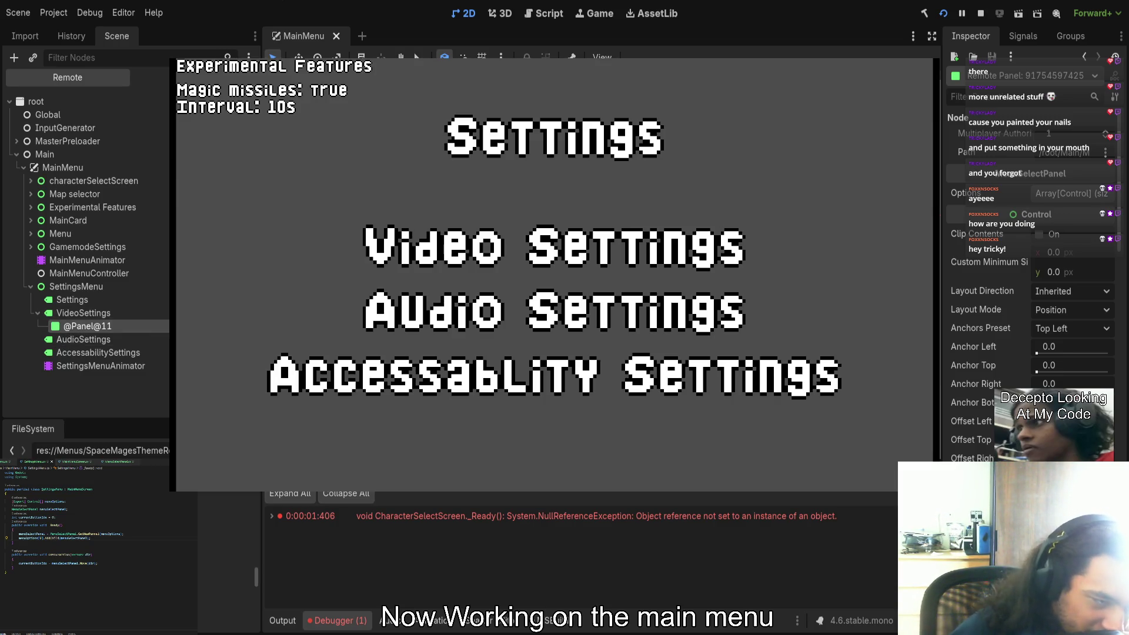
left_click(983, 13)
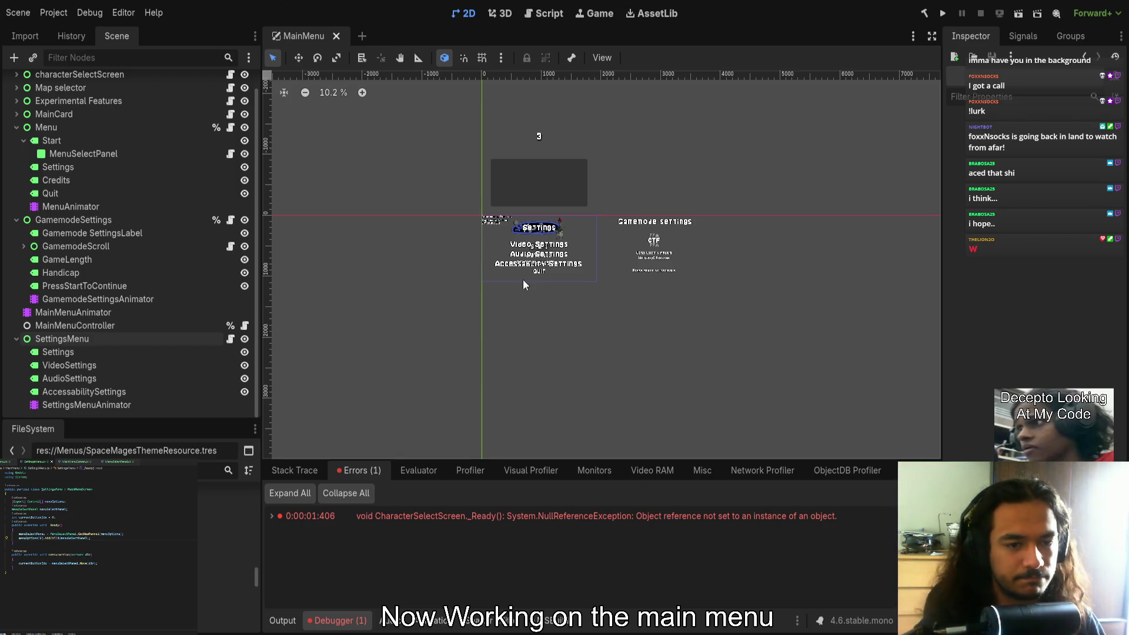
Shift the Settings heading and three option labels to the left of the main menu
scroll(524, 280, "up", 3)
left_click(129, 404)
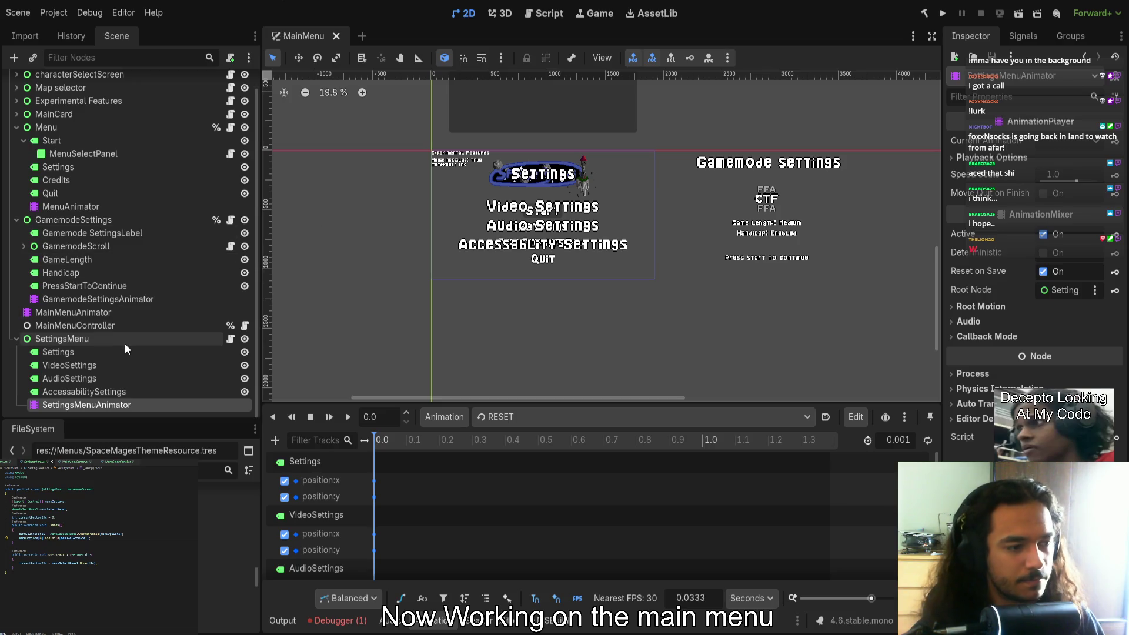
left_click(105, 353)
left_click(94, 391, "shift")
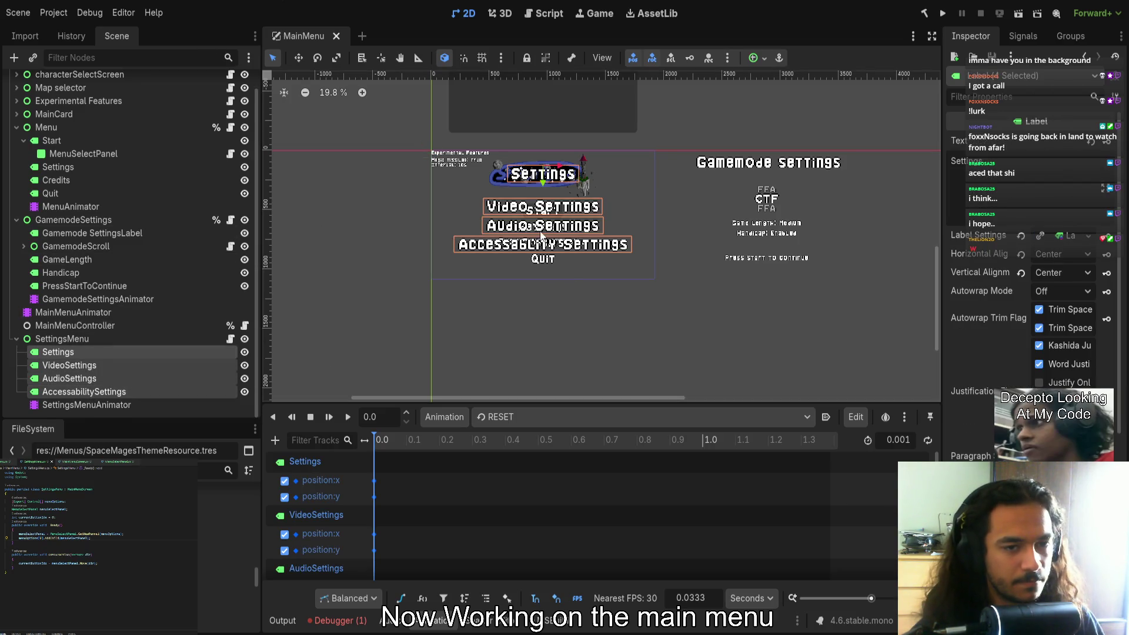
left_click_drag(562, 173, 338, 168)
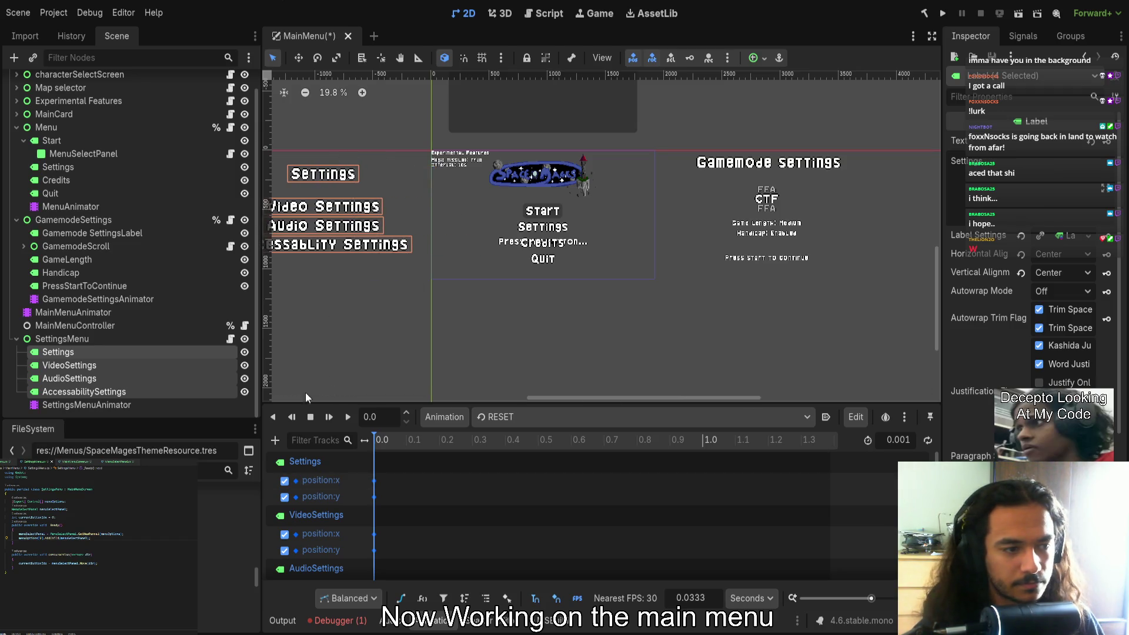
Set the RESET animation to autoplay on load and save the scene
scroll(1003, 353, "down", 5)
left_click(1004, 297)
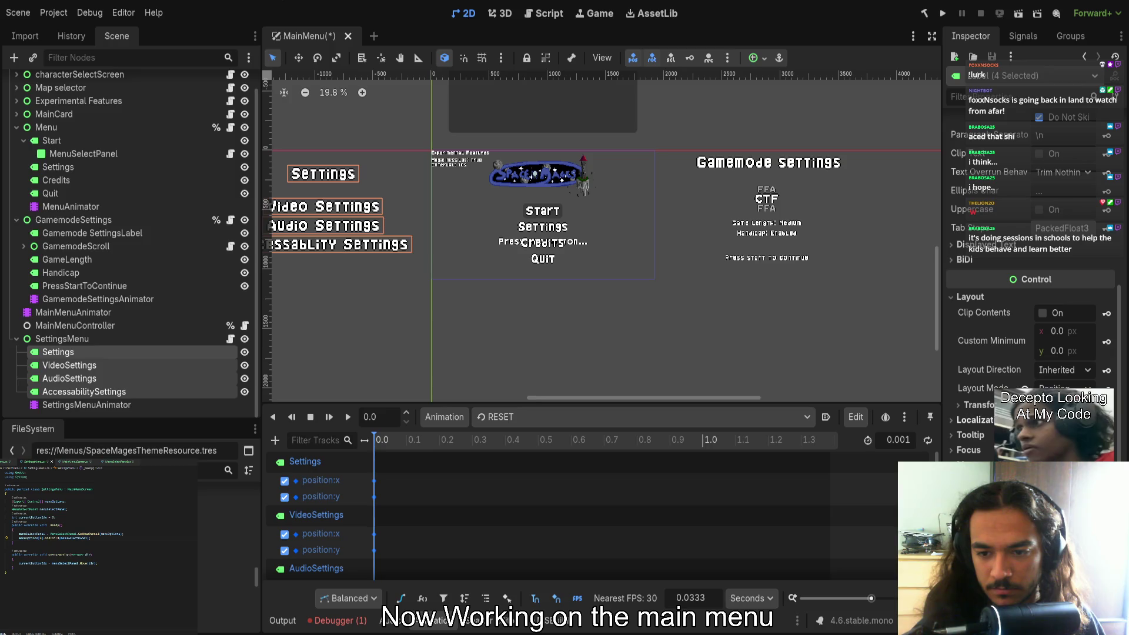
scroll(600, 236, "left", 3)
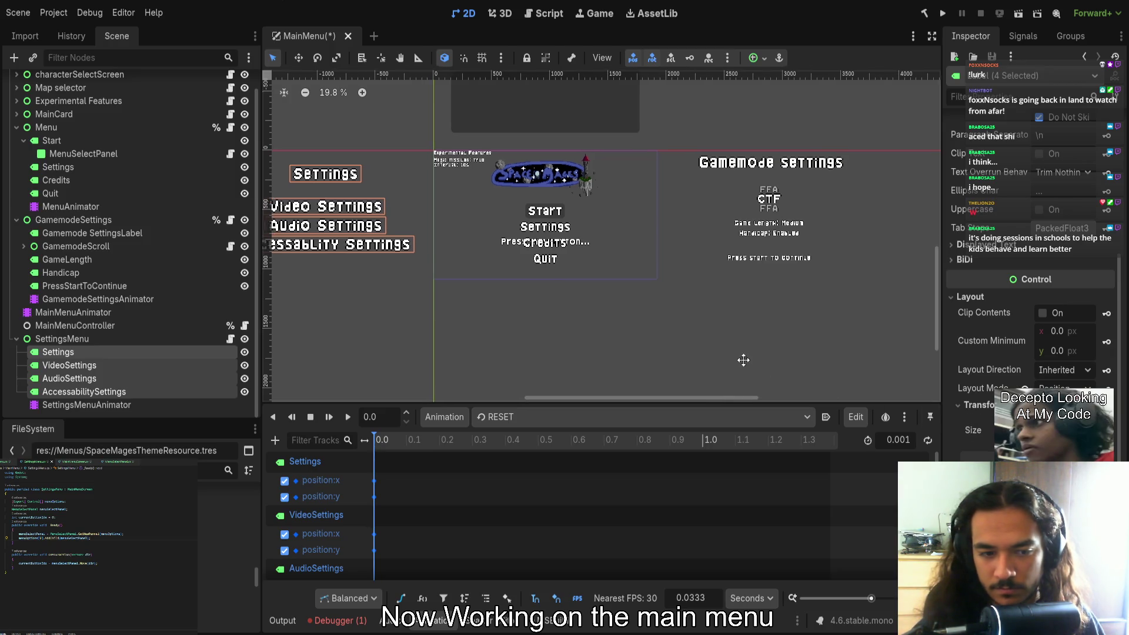
left_click(826, 417)
key("ctrl+s")
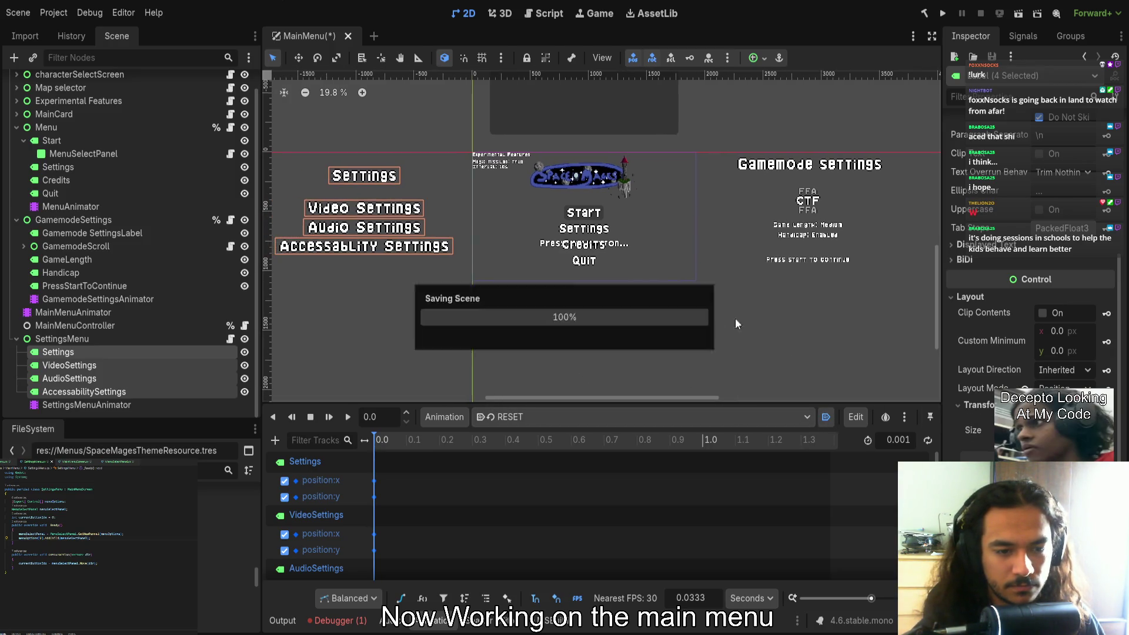
left_click(943, 13)
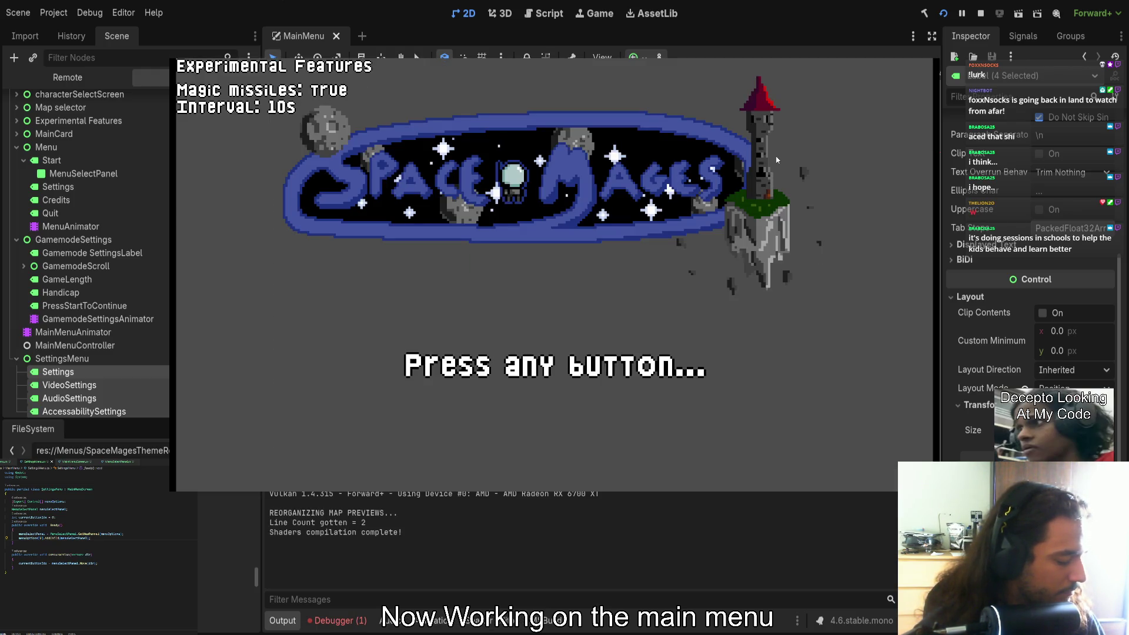
key("Return")
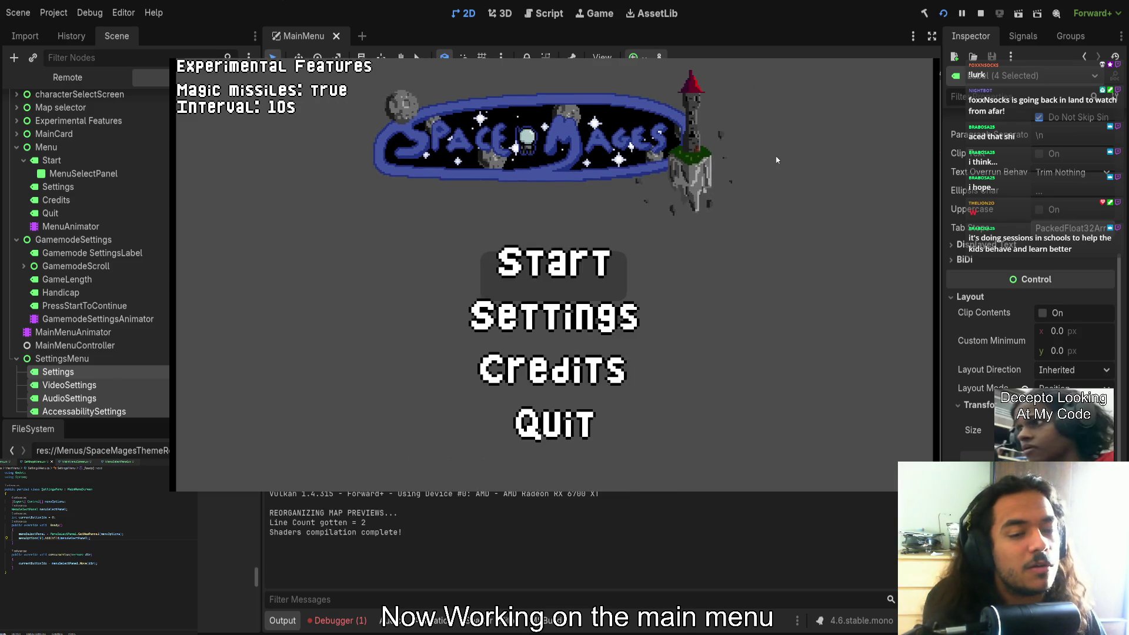
key("Return")
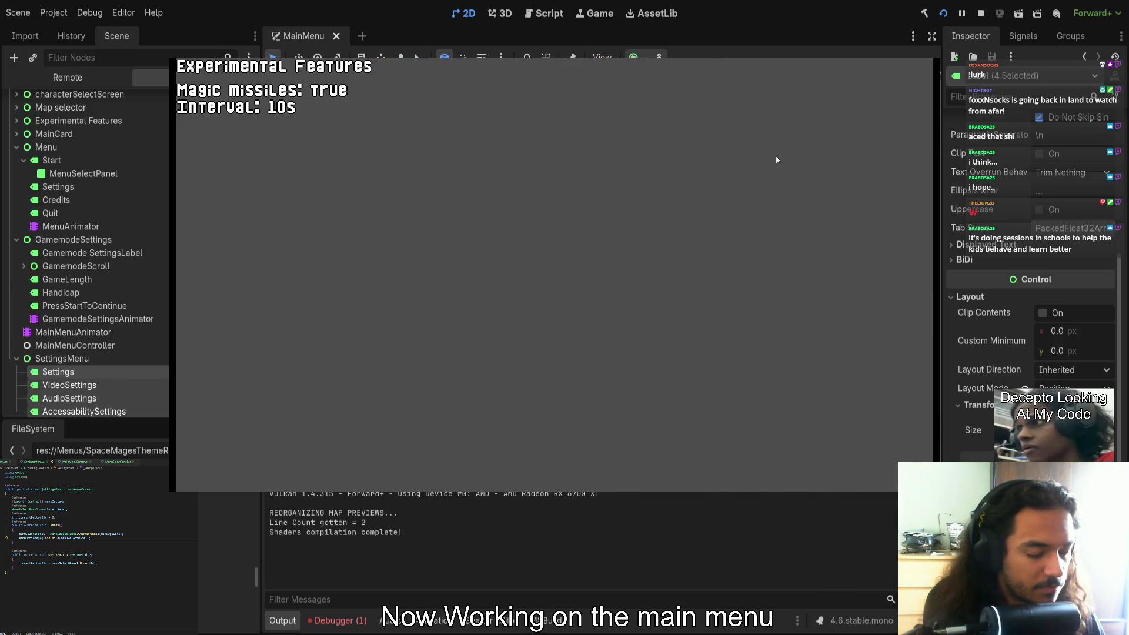
key("F8")
left_click(556, 348)
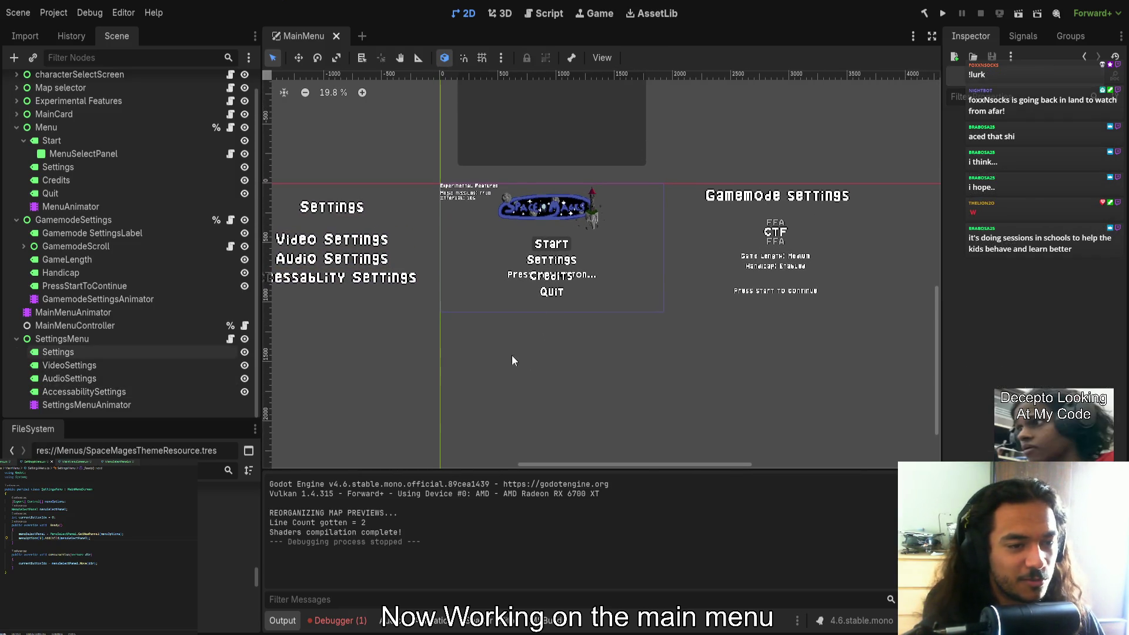
Choose the Show animation on SettingsMenuAnimator, then scrub and play it to 0.6
left_click(101, 404)
left_click(524, 417)
left_click(524, 481)
mouse_move(389, 443)
left_mouse_down()
mouse_move(565, 442)
mouse_move(340, 425)
left_mouse_up()
left_click(348, 417)
scroll(432, 323, "down", 1)
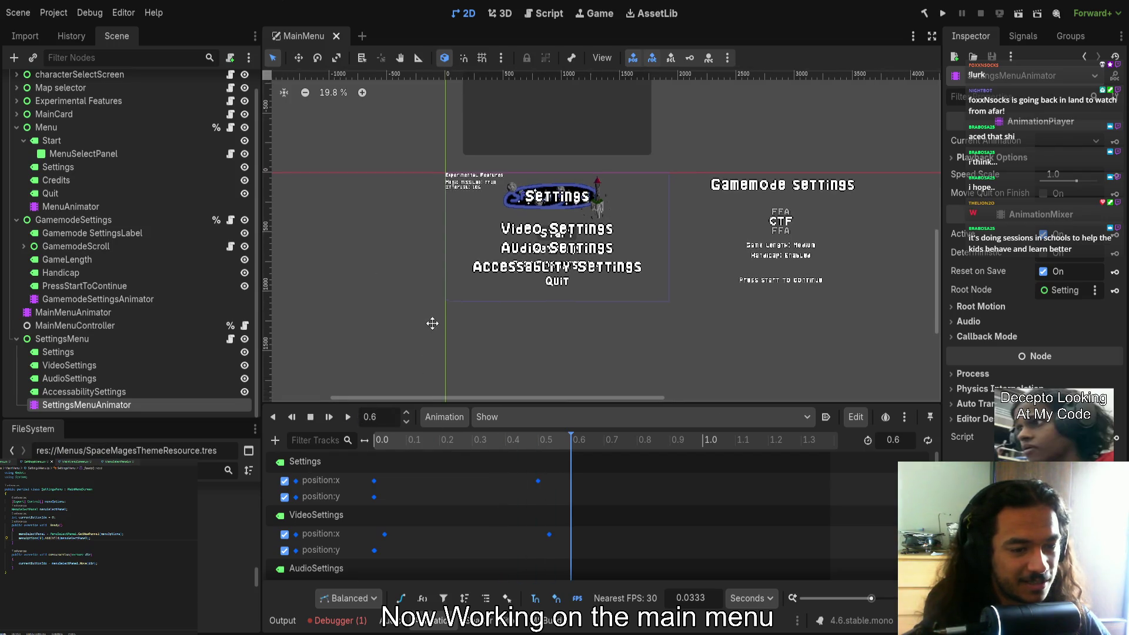
scroll(433, 321, "down", 1)
scroll(427, 300, "up", 5)
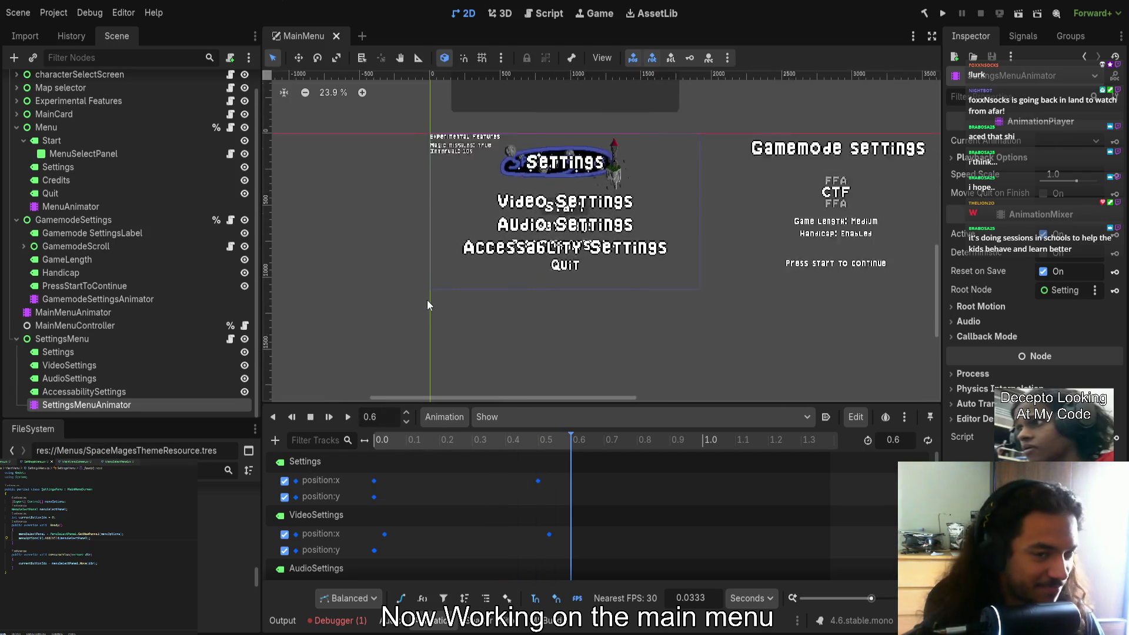
scroll(453, 298, "up", 1)
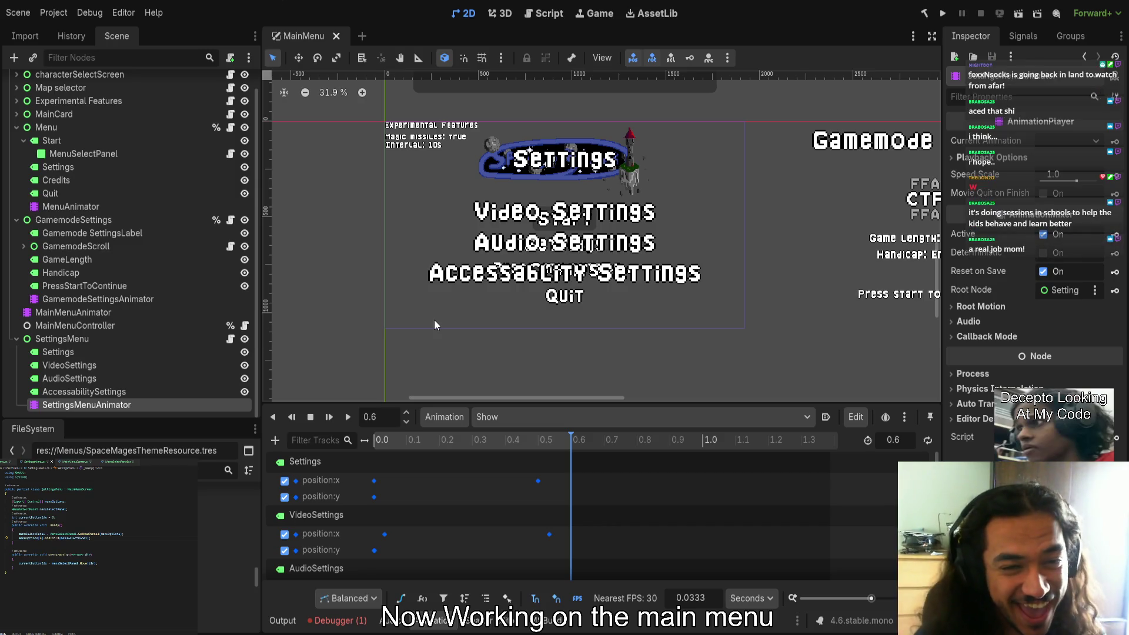
scroll(676, 224, "right", 3)
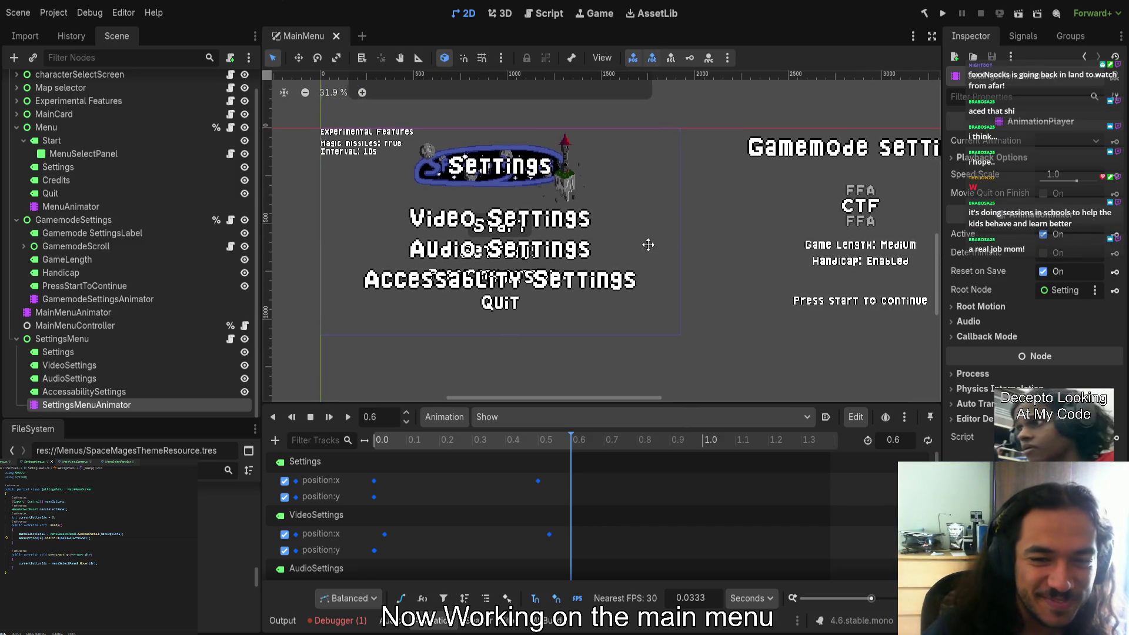
scroll(392, 369, "right", 1)
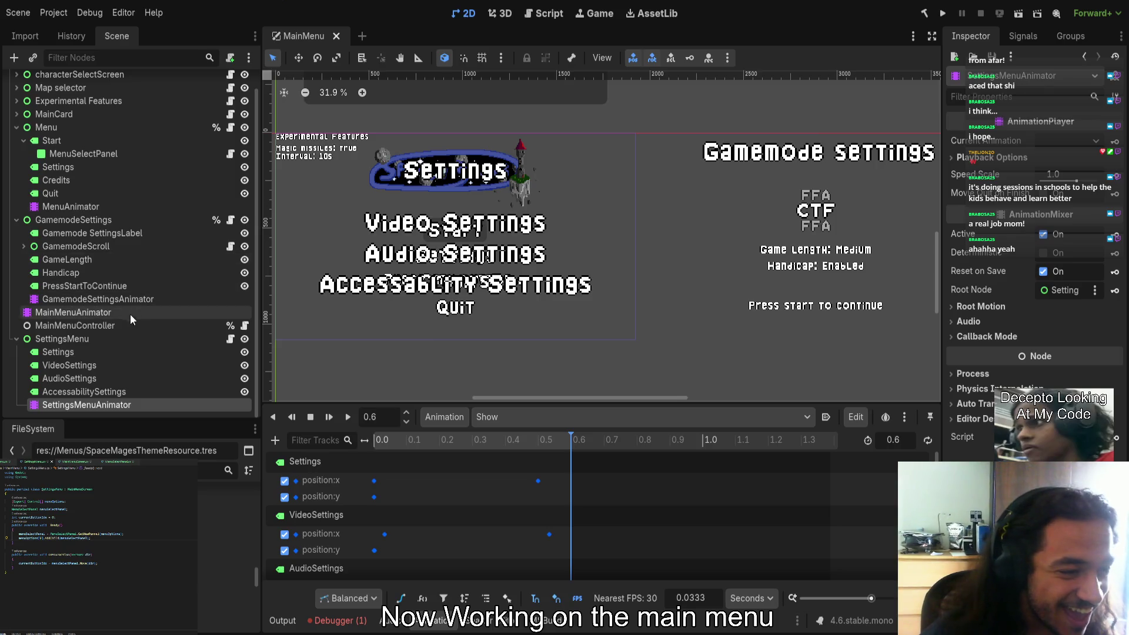
left_click(80, 365)
Select the Video, Audio and Accessability labels and clear their Label Settings resource
left_click(75, 391, "shift")
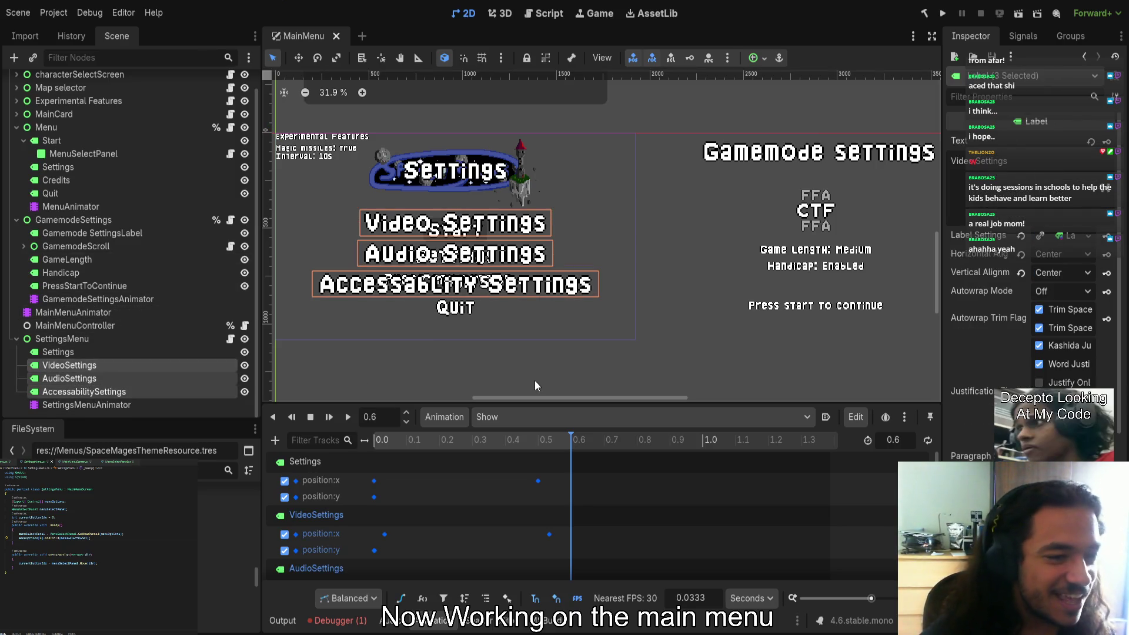
scroll(1041, 359, "down", 3)
left_click(1065, 171)
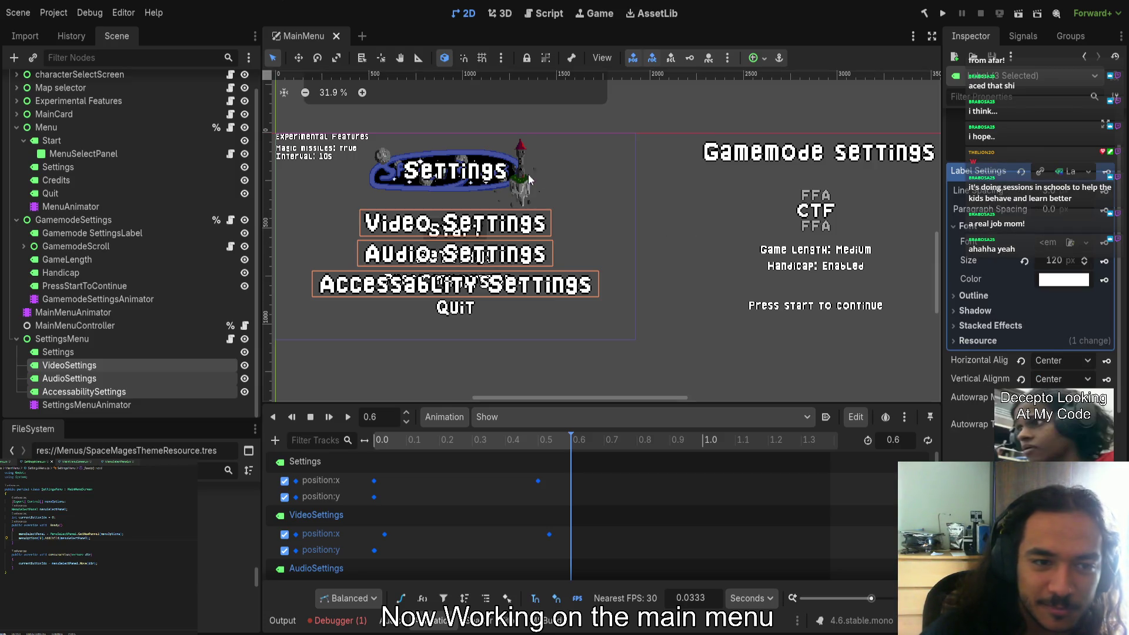
left_click(464, 171)
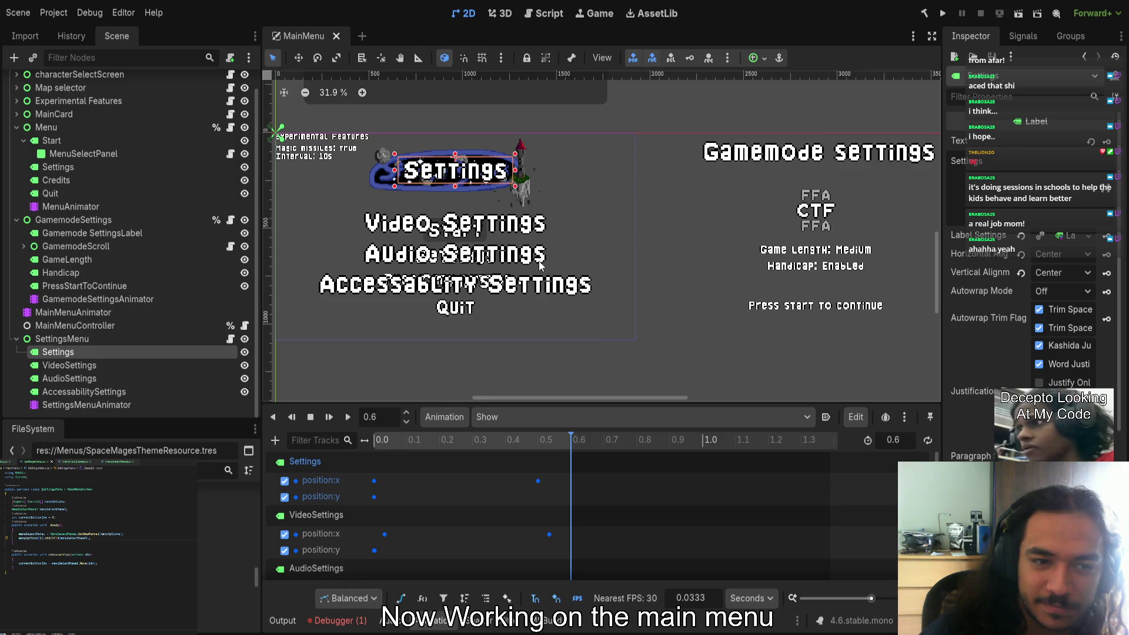
left_click(458, 235)
left_click(412, 287)
left_click(400, 259)
left_click(406, 224)
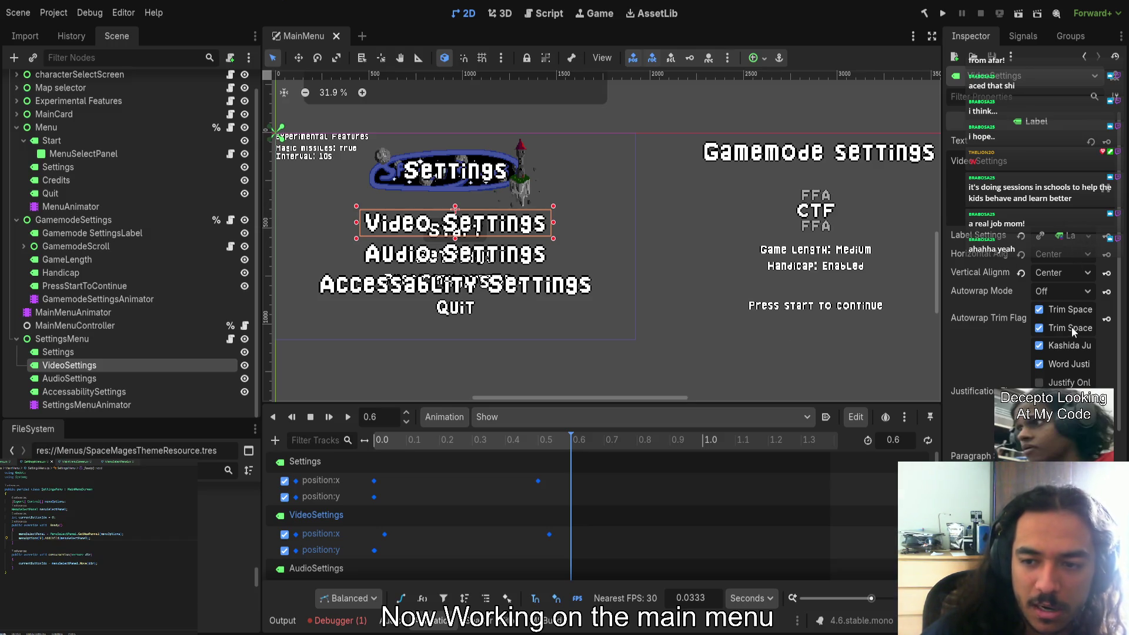
left_click(68, 391)
left_click(68, 368, "shift")
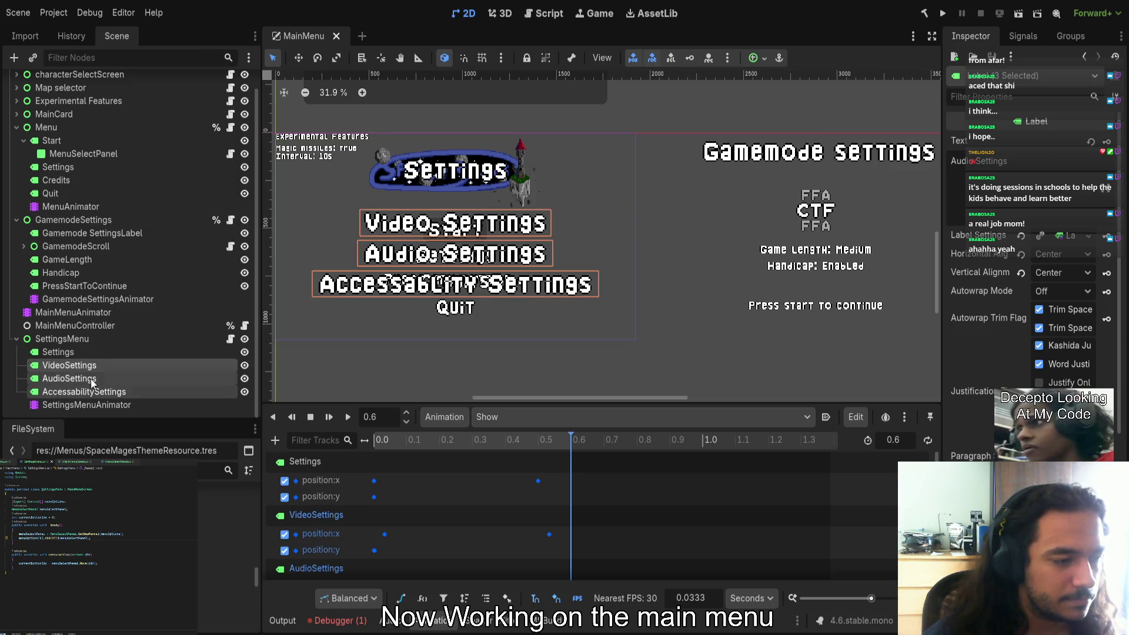
left_click(1020, 236)
scroll(419, 302, "up", 4)
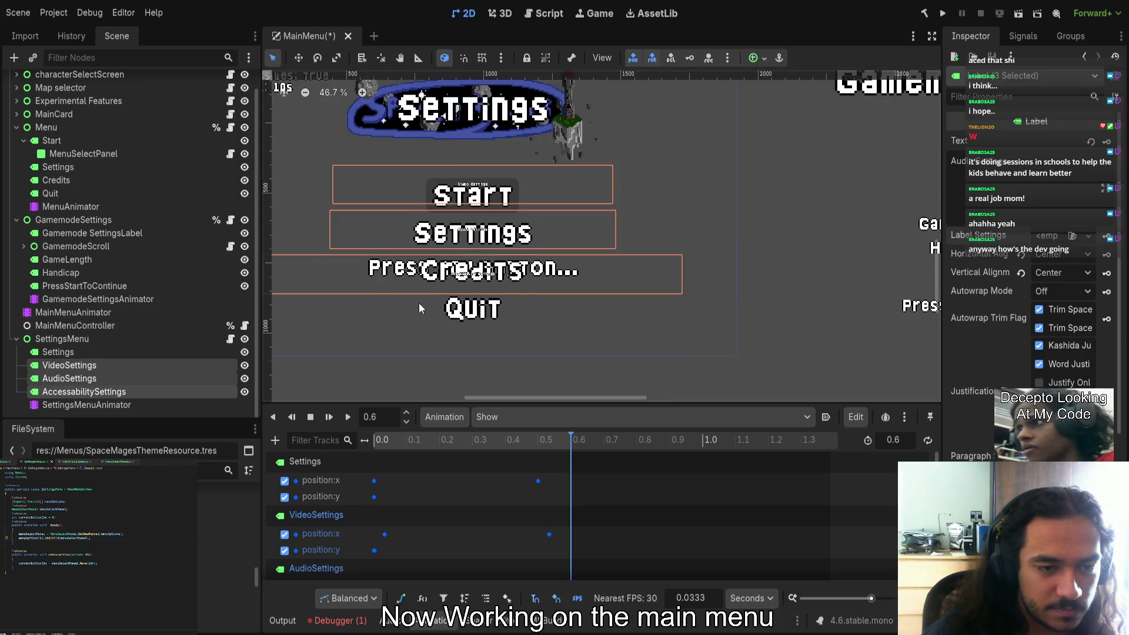
Compare against the Start label, then adjust the three settings option labels' Inspector flags
scroll(418, 302, "down", 4)
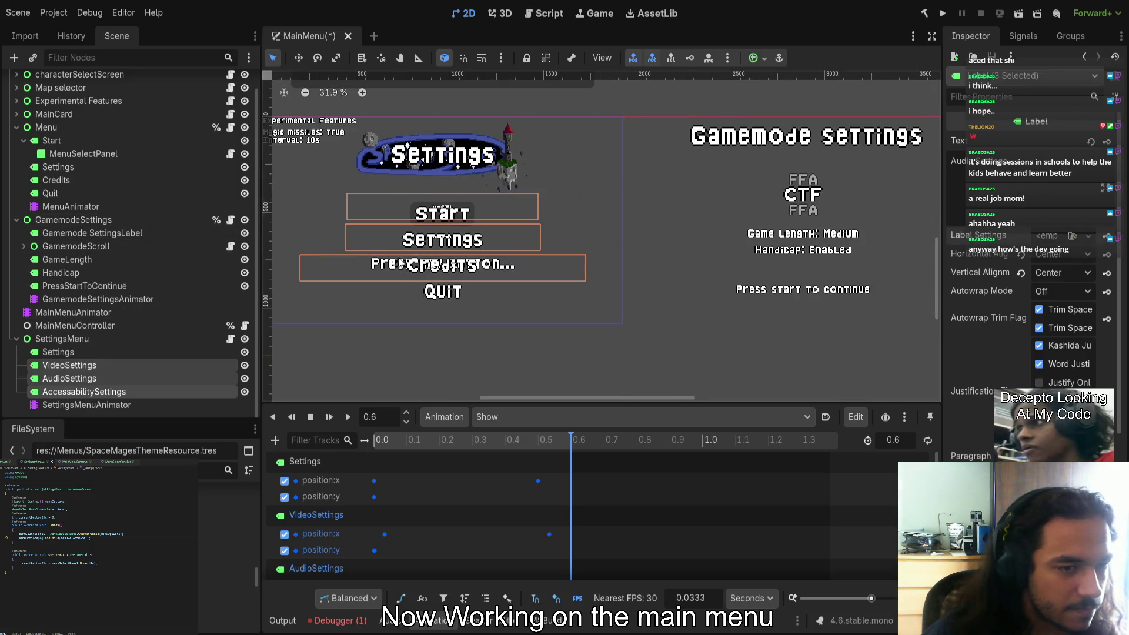
scroll(88, 176, "up", 2)
left_click(52, 162)
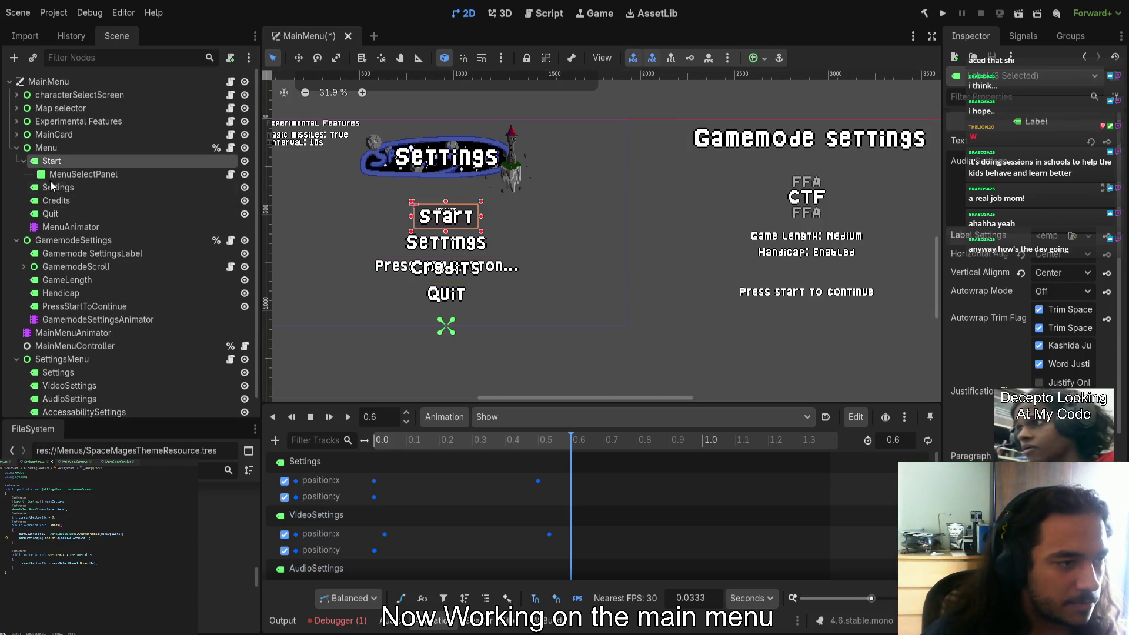
scroll(1068, 301, "down", 10)
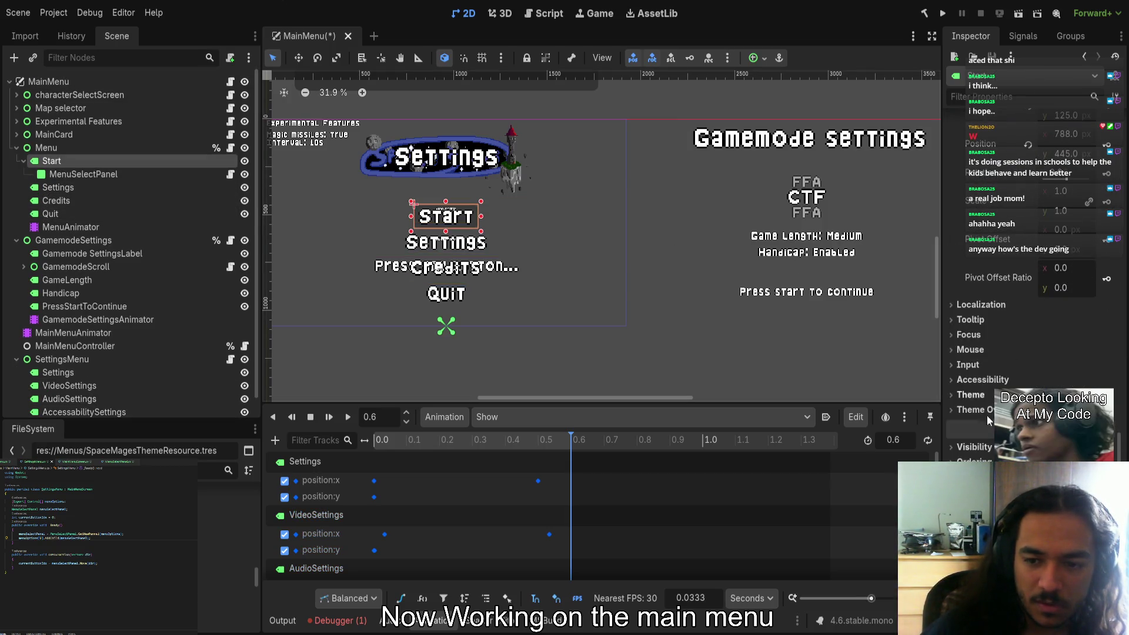
scroll(1088, 254, "up", 2)
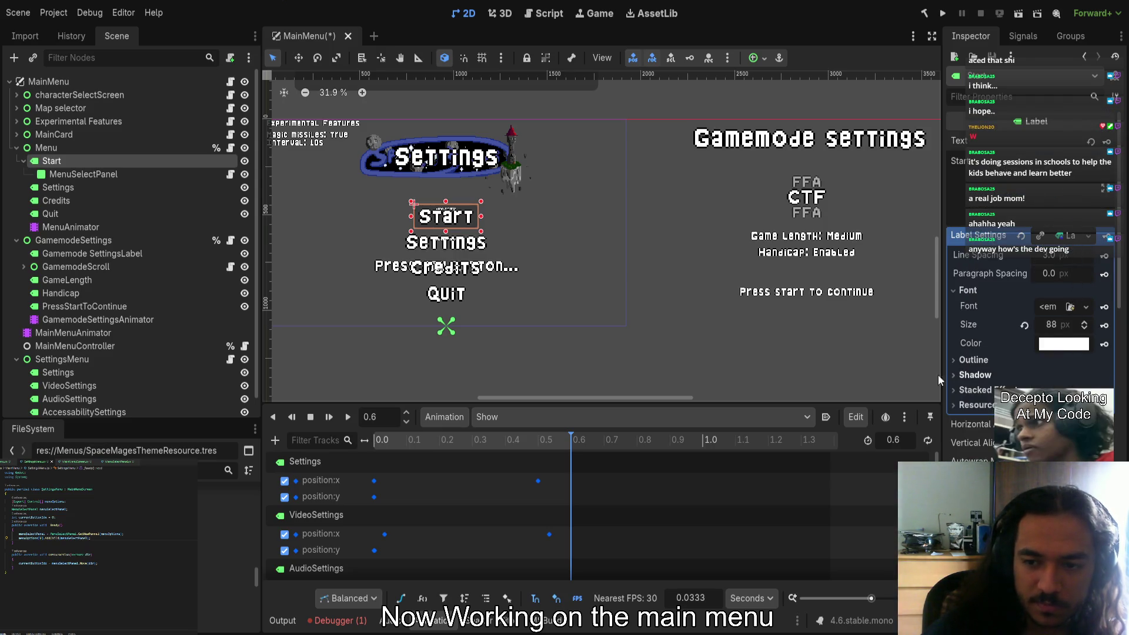
scroll(88, 353, "down", 1)
left_click(67, 352)
left_click(64, 392, "shift")
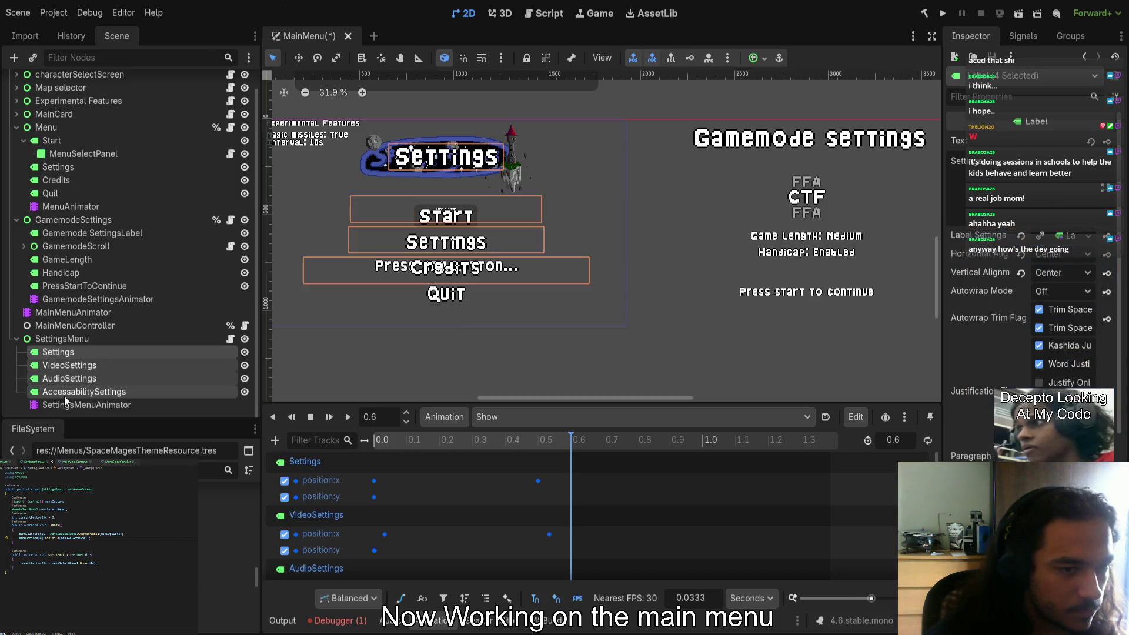
left_click(76, 352)
left_click(76, 361)
left_click(65, 392, "shift")
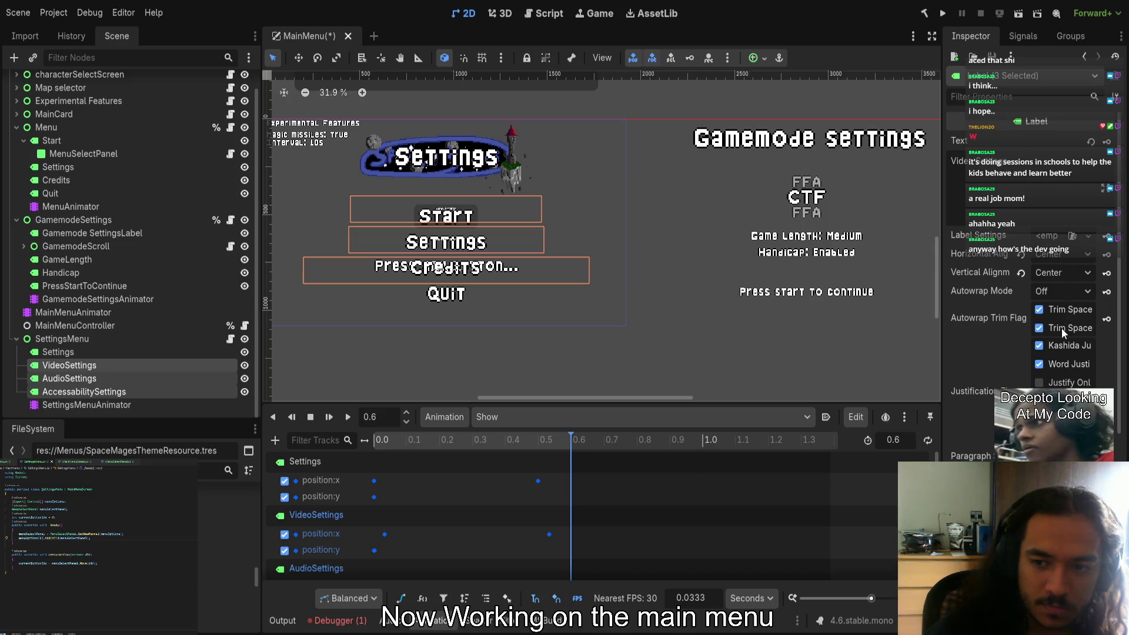
left_click(592, 352)
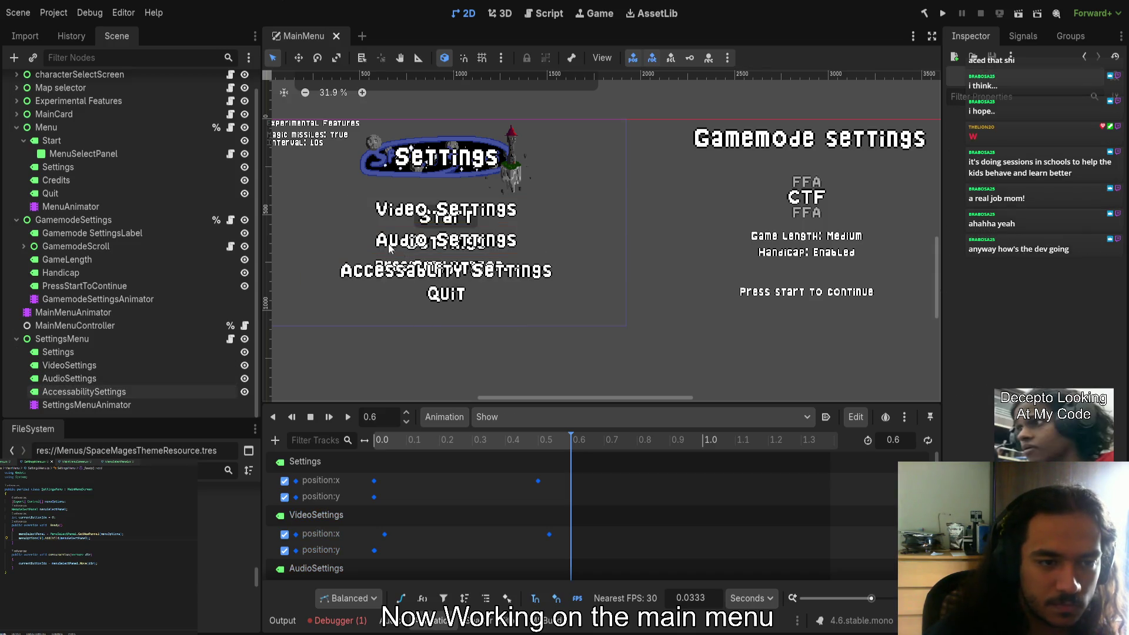
Compare the Settings and VideoSettings label font sizes, then make the Animation panel taller to show more tracks
left_click(425, 134)
scroll(439, 222, "up", 3)
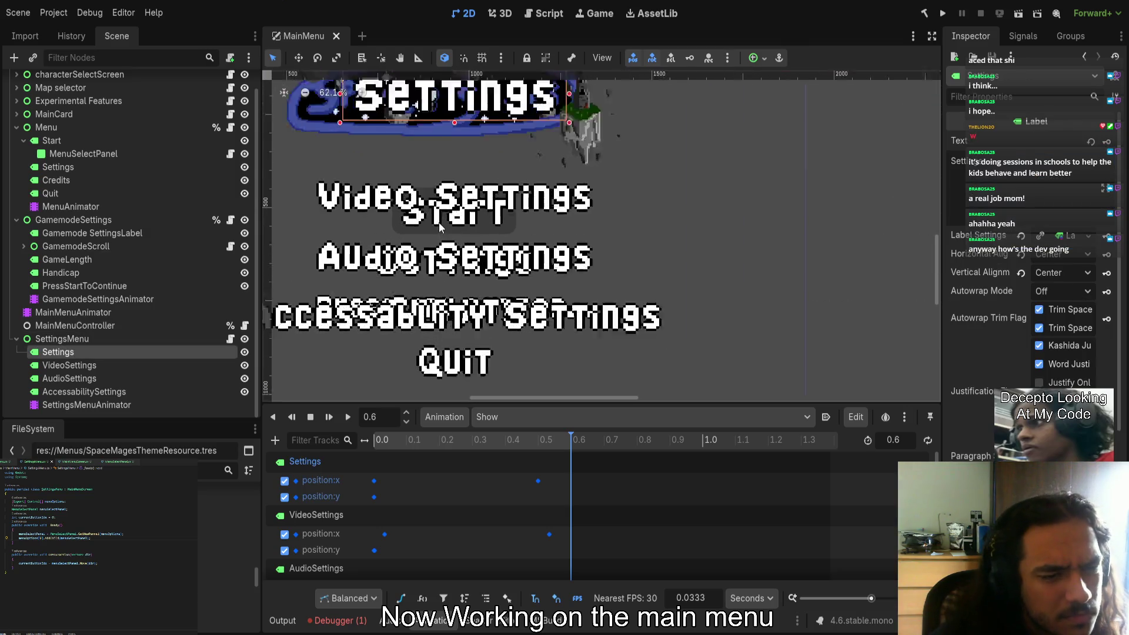
scroll(439, 223, "up", 2)
left_click(455, 194)
scroll(455, 194, "down", 3)
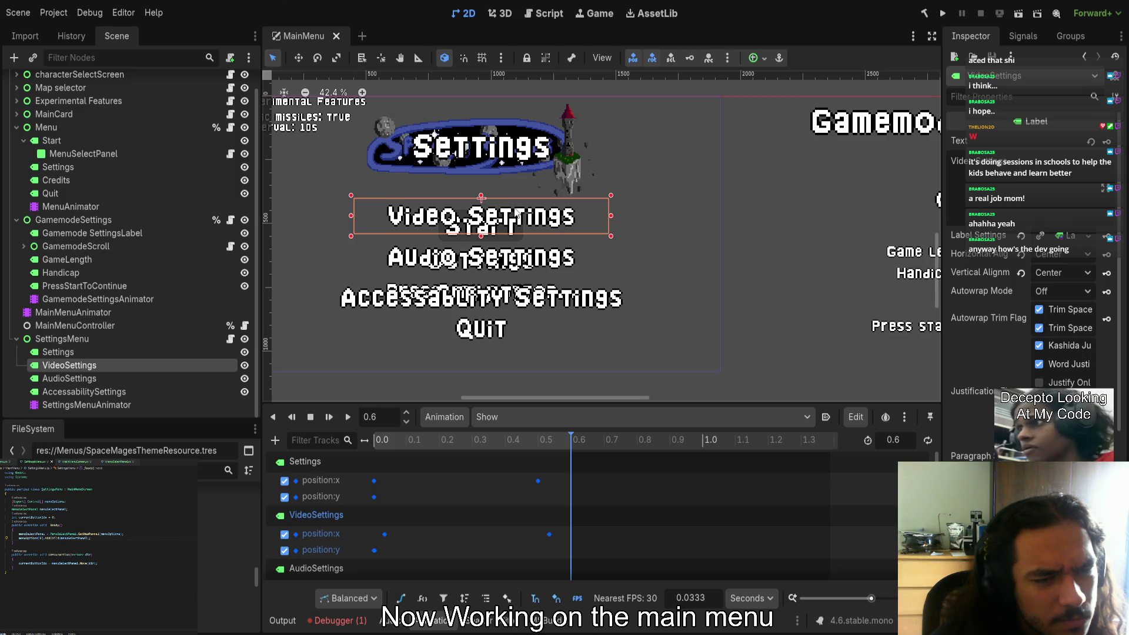
left_click(499, 155)
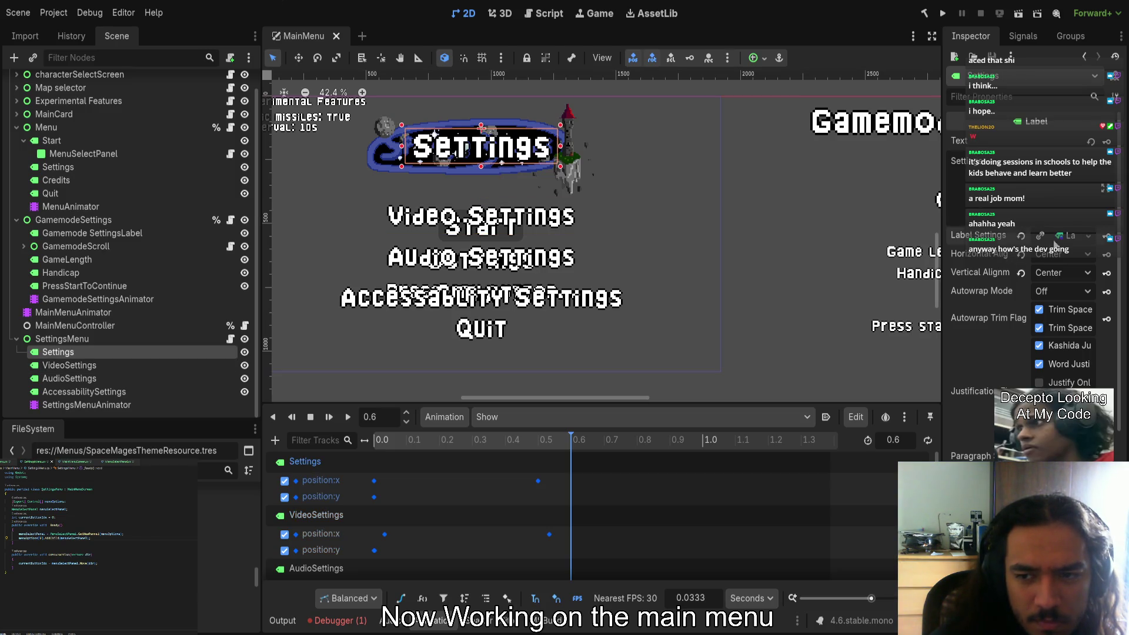
left_click(965, 236)
left_click(542, 218)
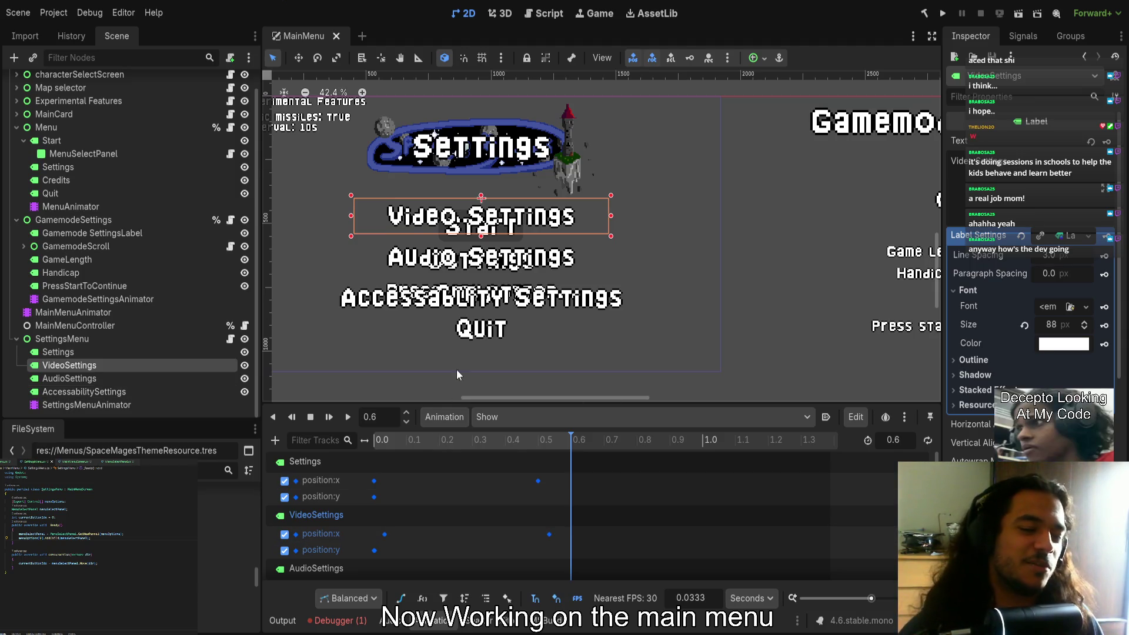
mouse_move(537, 402)
left_mouse_down()
mouse_move(556, 212)
mouse_move(573, 357)
left_mouse_up()
scroll(566, 250, "down", 2)
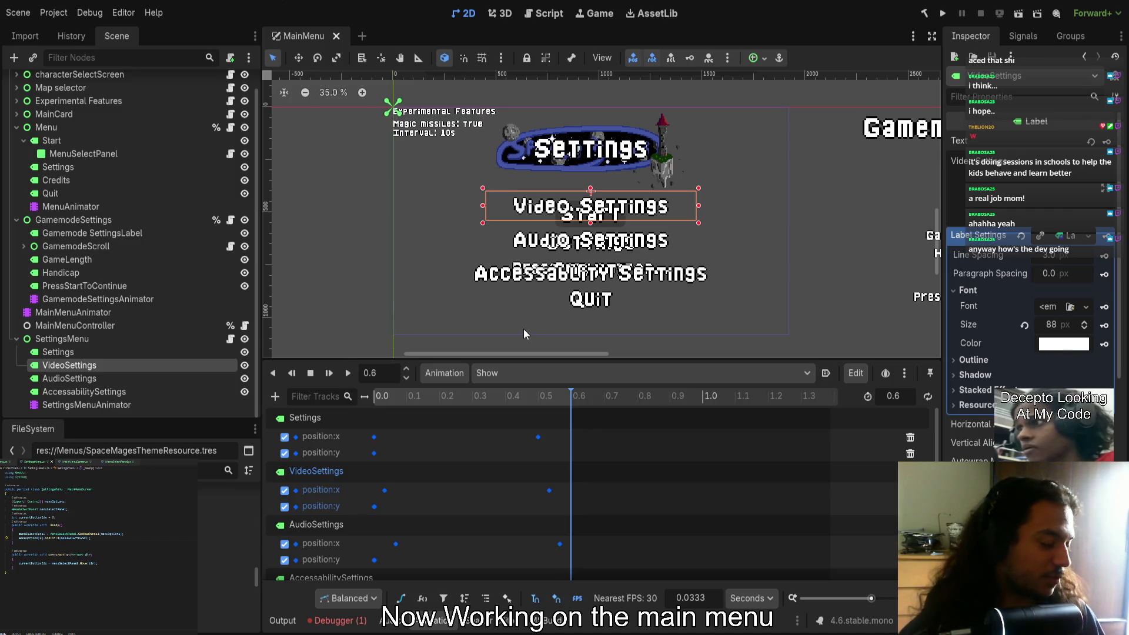
Inspect the Settings, GameLength, Gamemode and PressStartToContinue labels in the menu layout
left_click(589, 150)
scroll(571, 192, "right", 3)
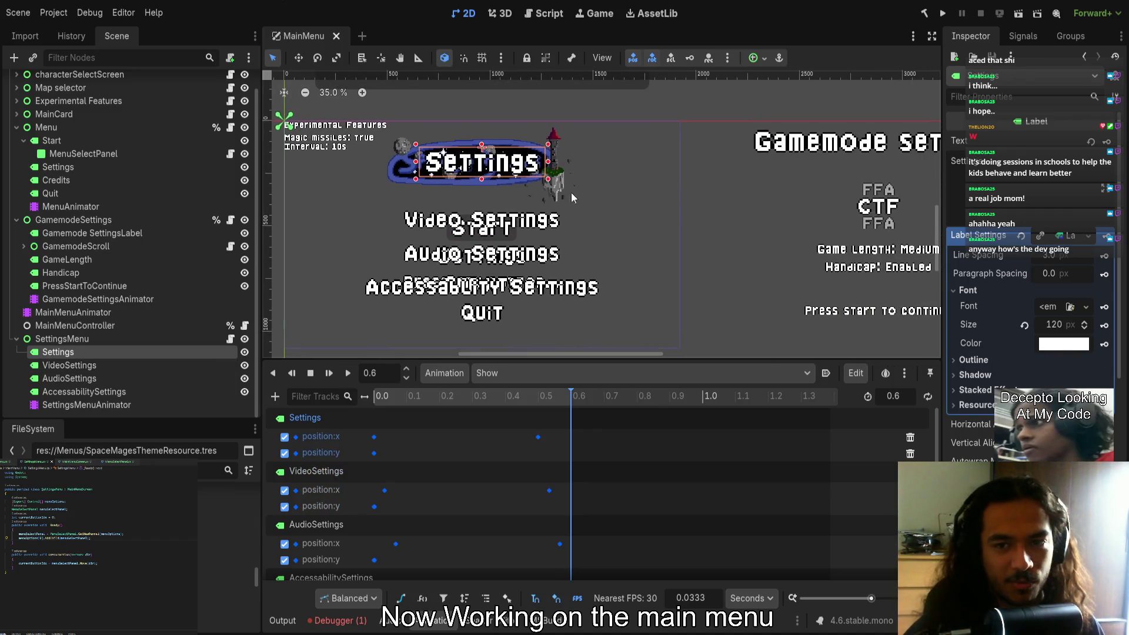
left_click(719, 137)
scroll(719, 138, "right", 2)
left_click(719, 137)
scroll(700, 159, "right", 2)
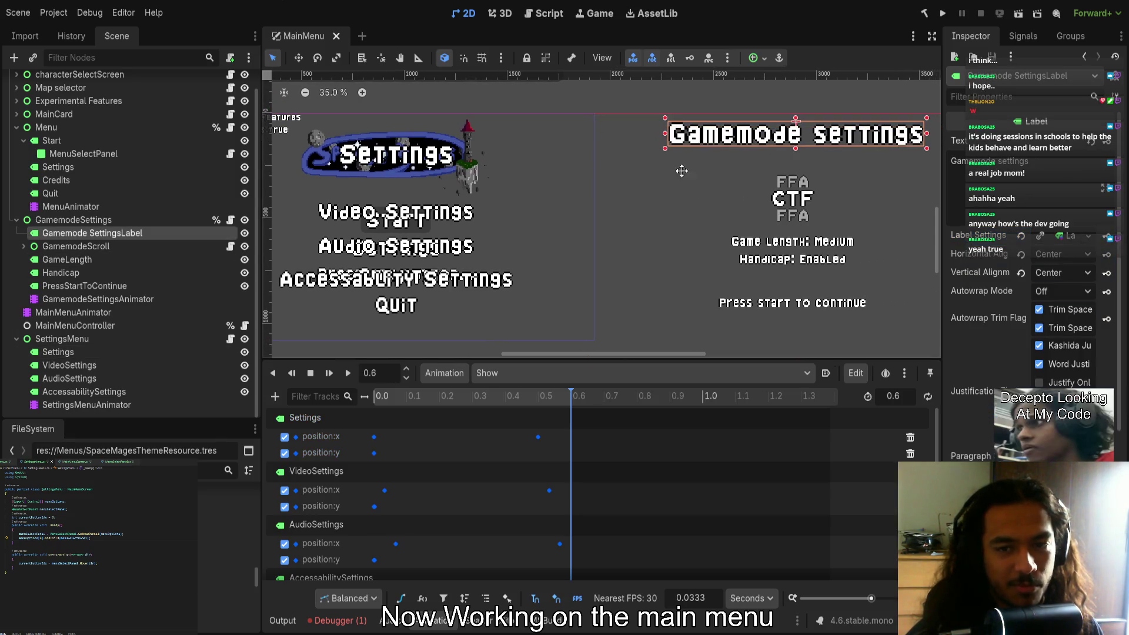
left_click(580, 257)
Shrink the Handicap label's box to fit its text and save the scene
left_click(537, 161)
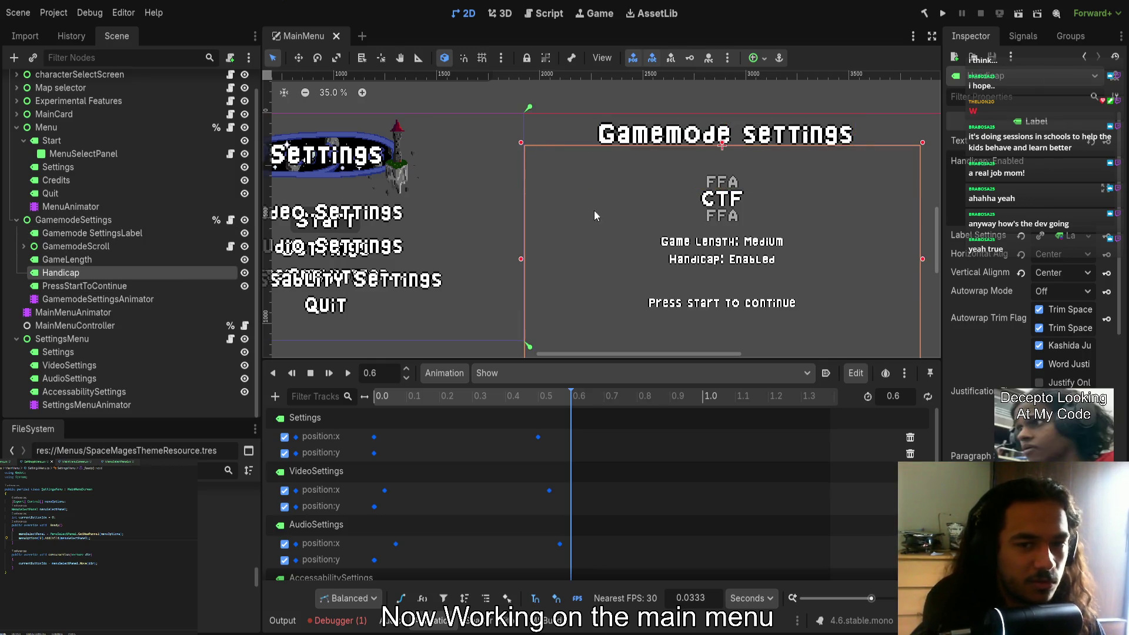
scroll(594, 210, "right", 1)
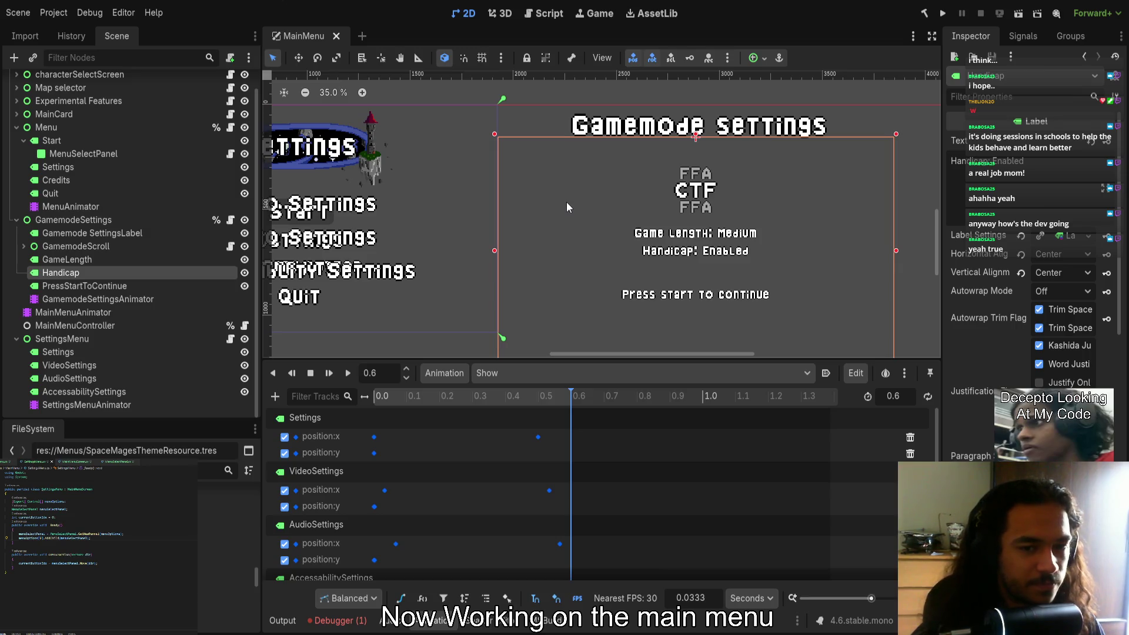
scroll(567, 200, "down", 1)
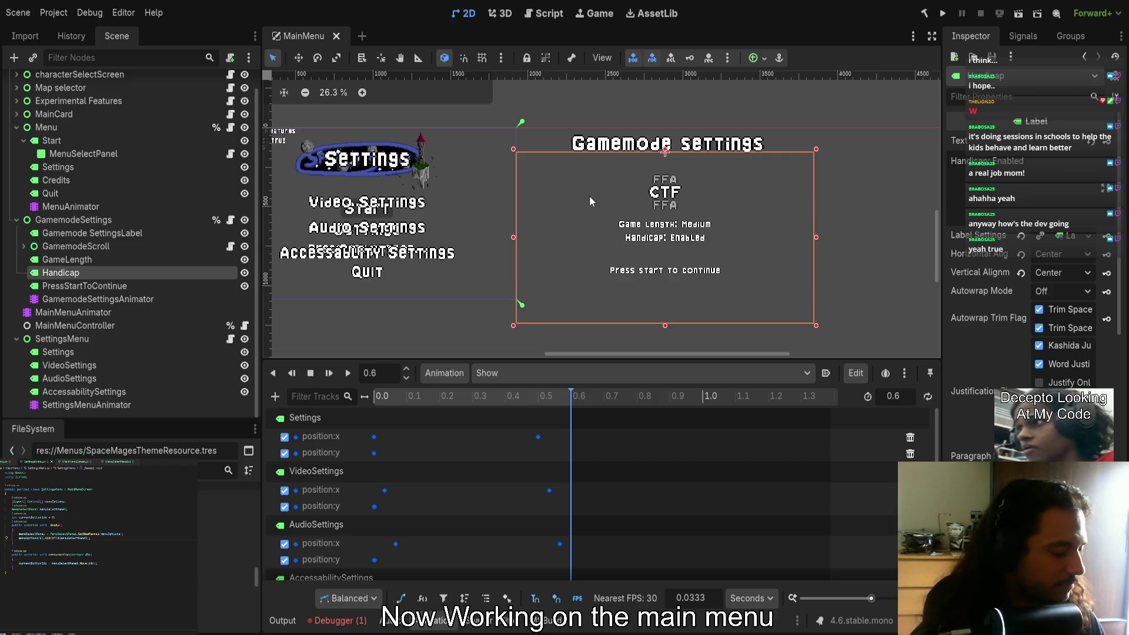
scroll(535, 131, "left", 1)
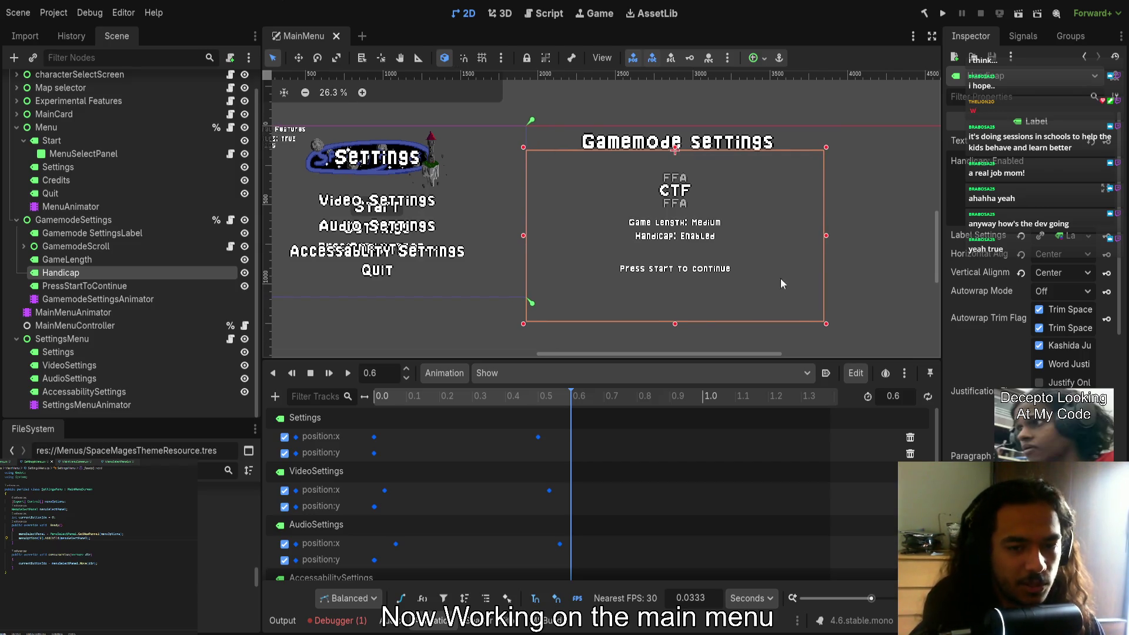
left_click_drag(827, 323, 721, 246)
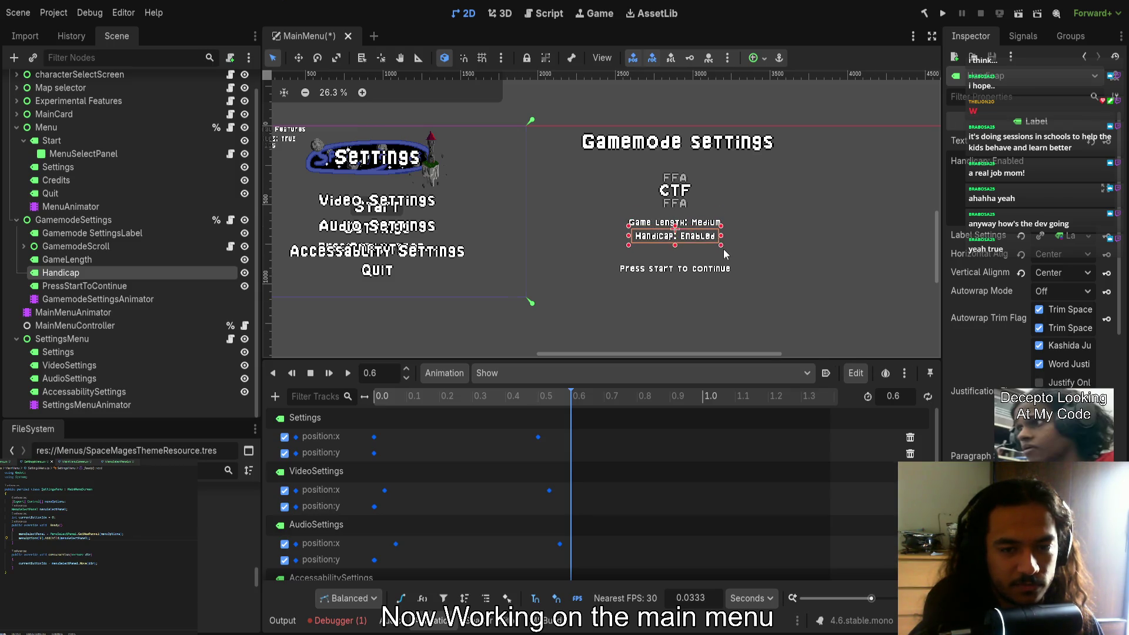
scroll(721, 246, "up", 6)
key("ctrl+s")
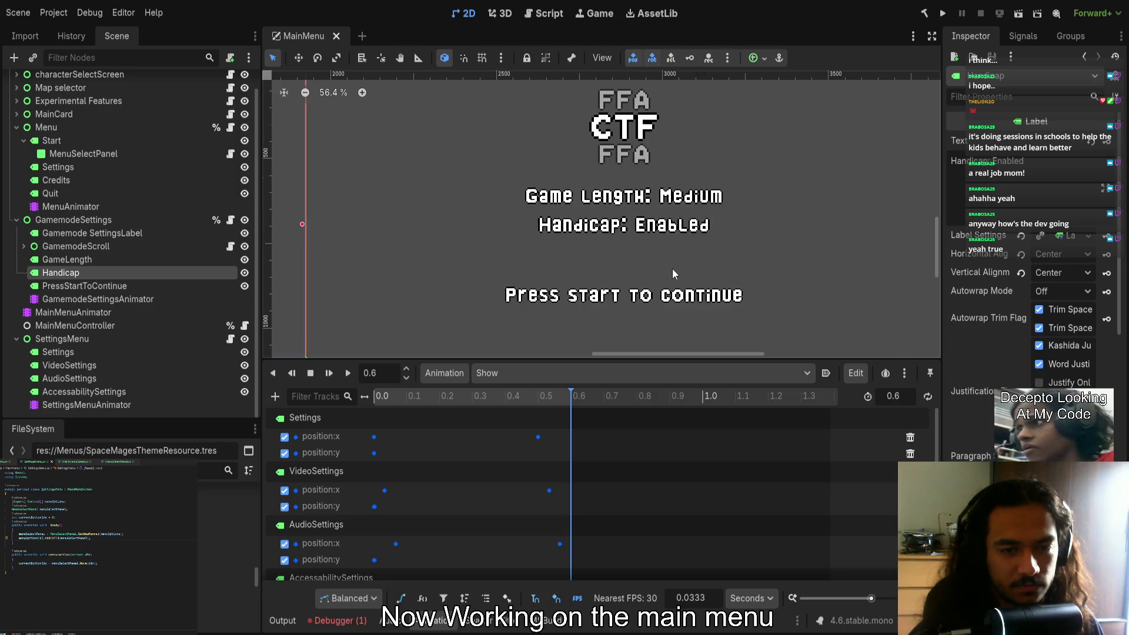
Centre both menus in the view and rewind the Show animation to time 0
scroll(673, 274, "down", 8)
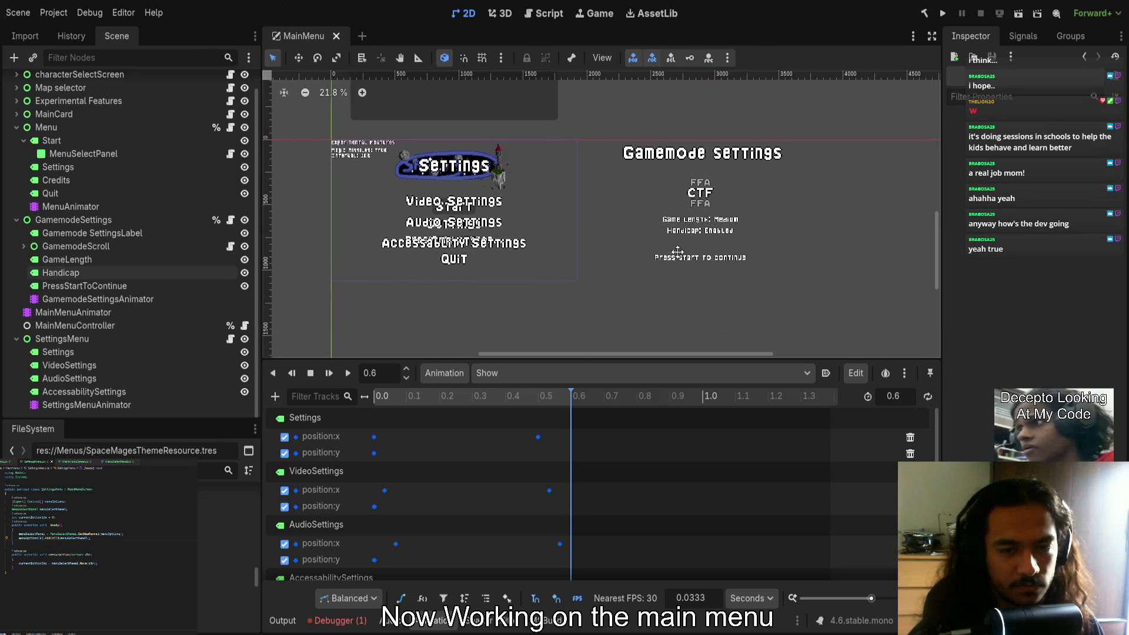
left_click_drag(384, 282, 494, 293)
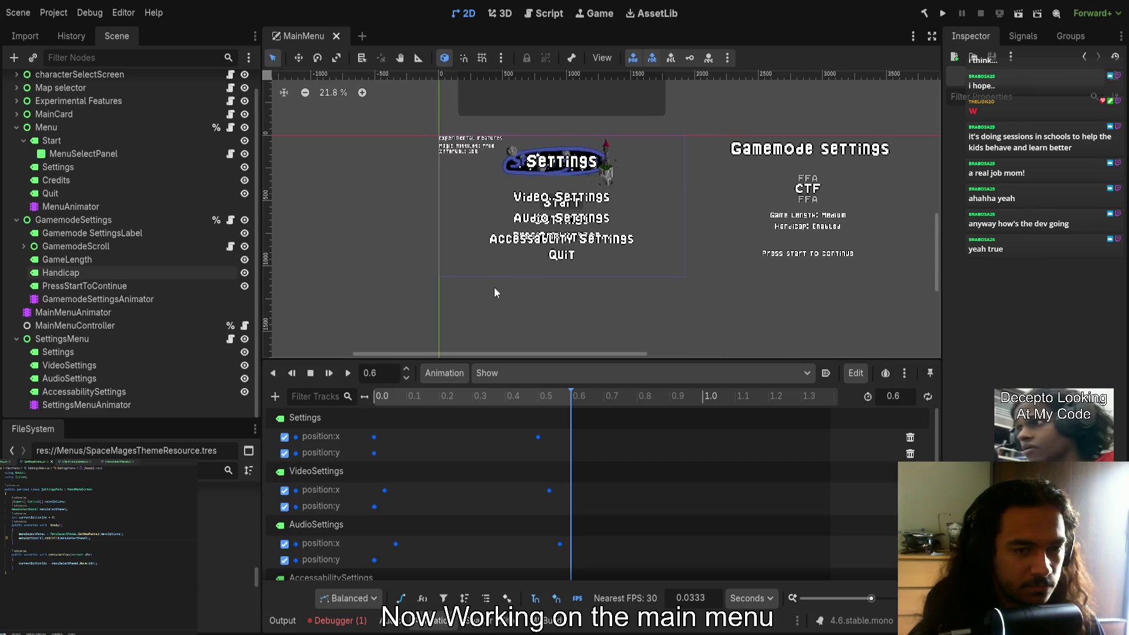
left_click(379, 396)
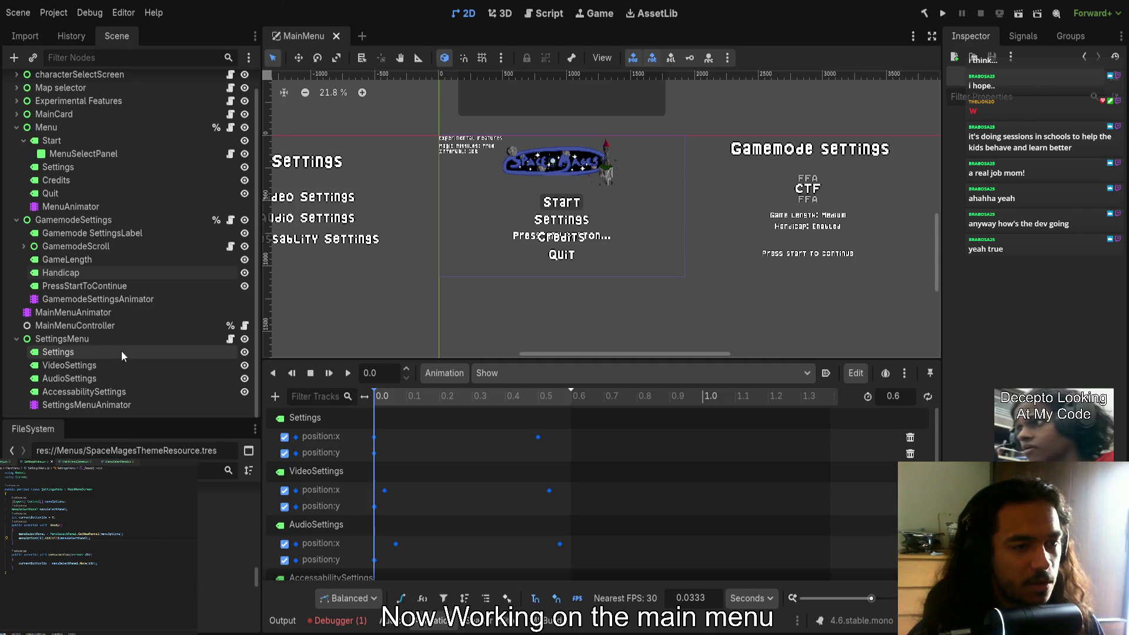
Open the SettingsMenu script and add a new line below the HideRight call in MainMenu
left_click(232, 340)
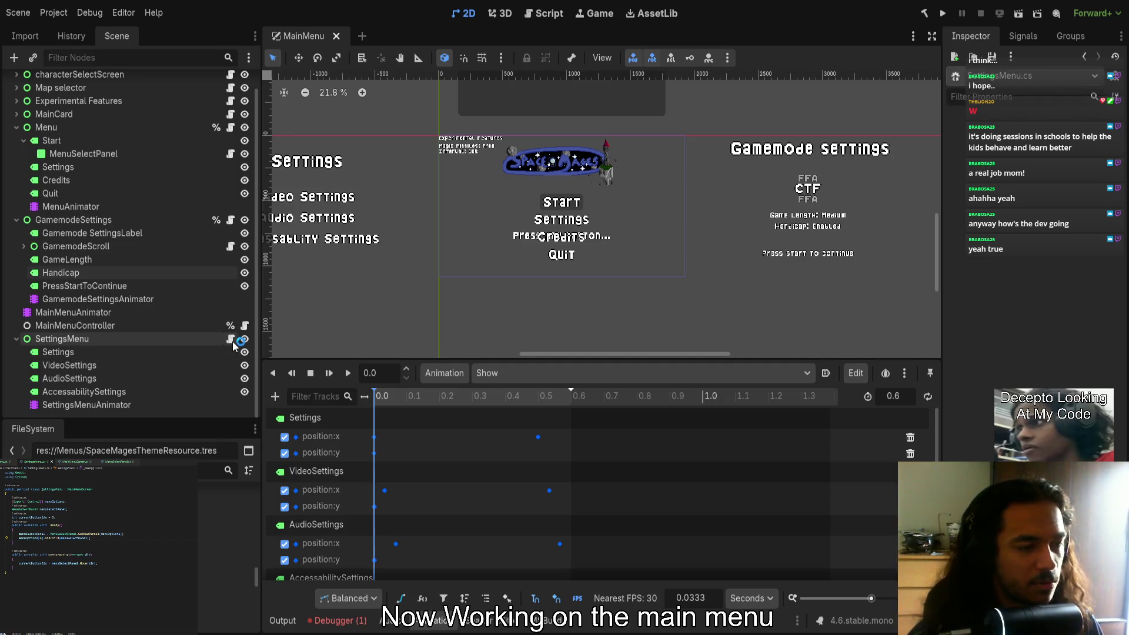
left_click(6, 462)
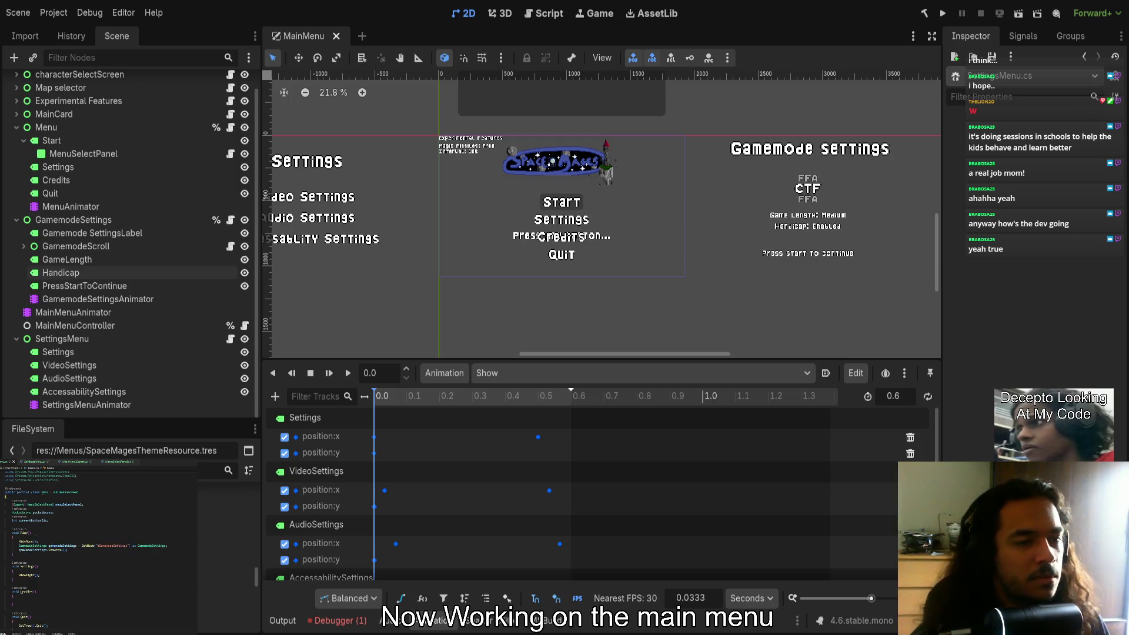
scroll(100, 547, "down", 1)
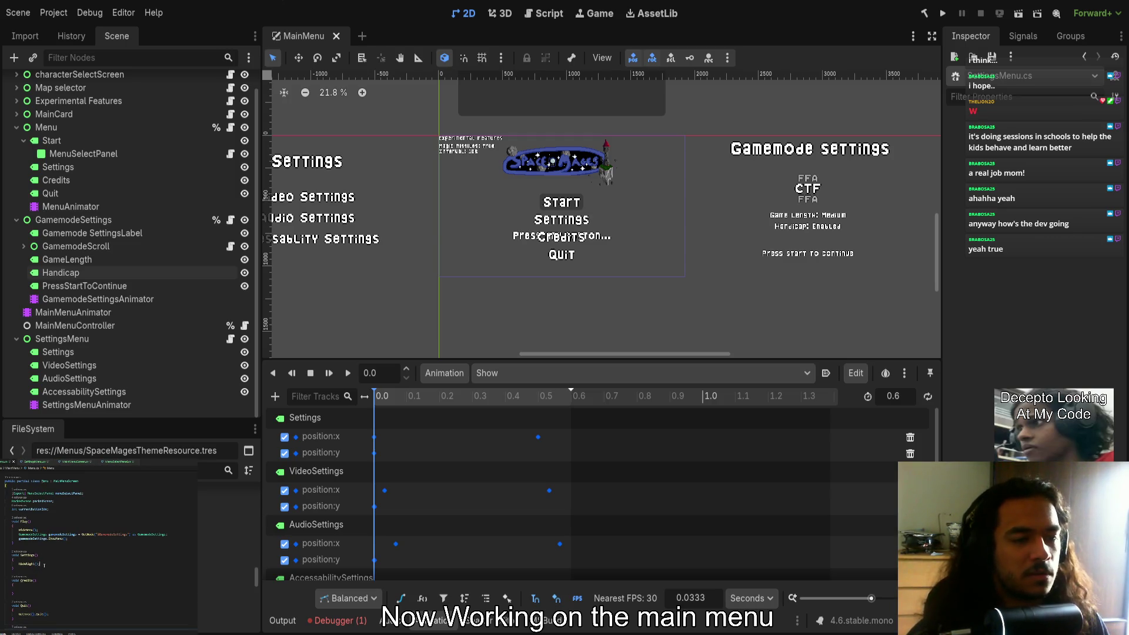
key("Return")
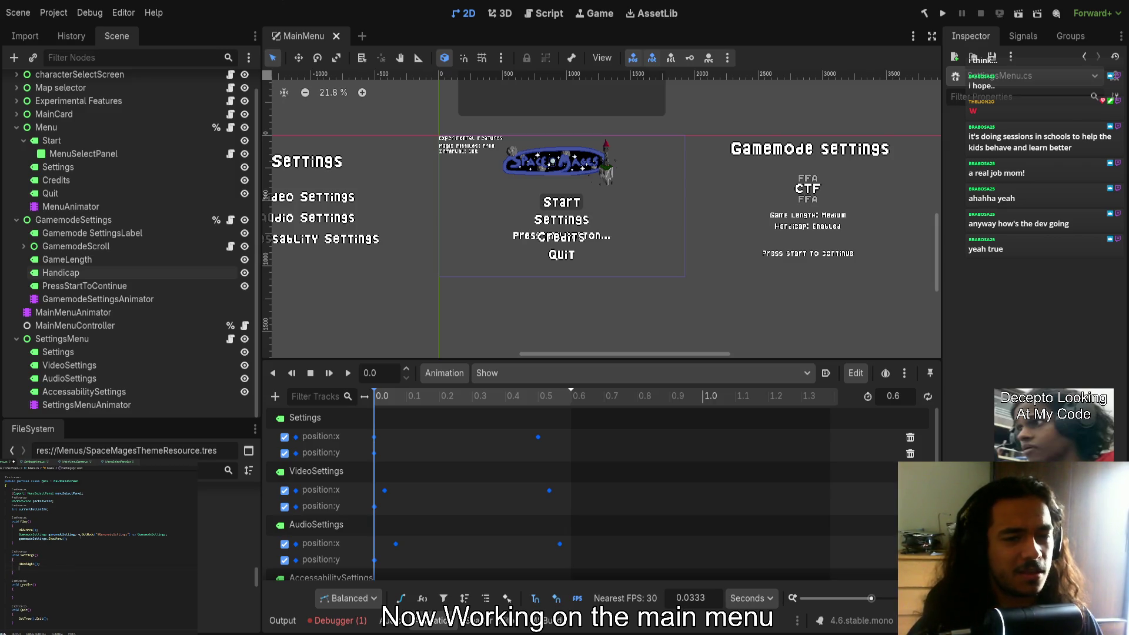
left_click(163, 341)
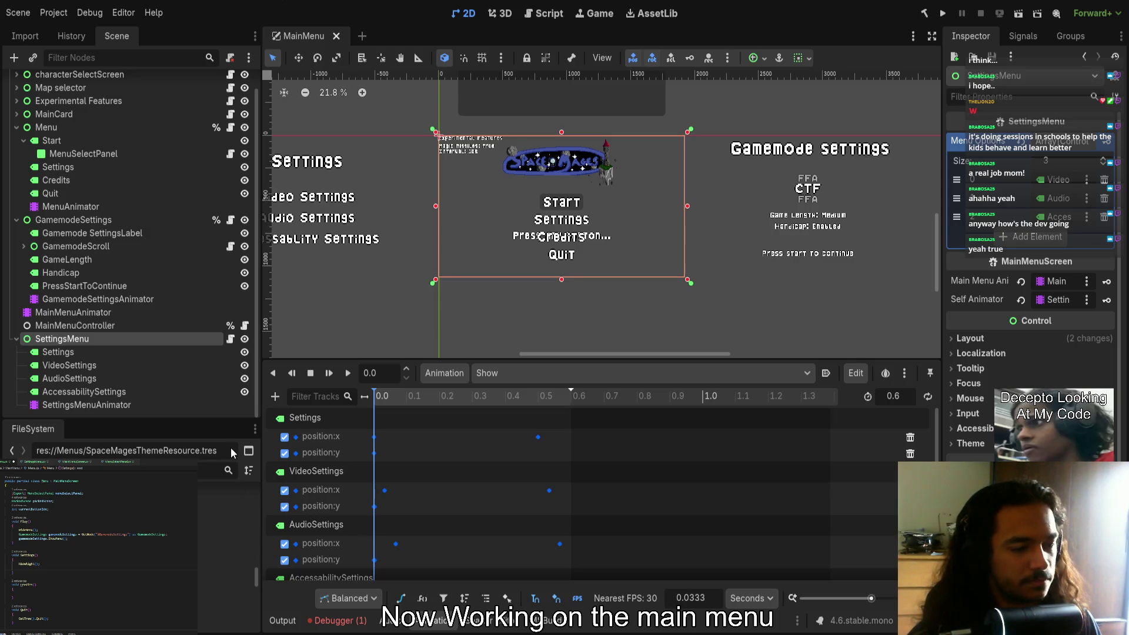
Collapse the SettingsMenu, GamemodeSettings, Start and Menu nodes, moving SettingsMenu under GamemodeSettings
left_click(17, 338)
left_click(16, 240)
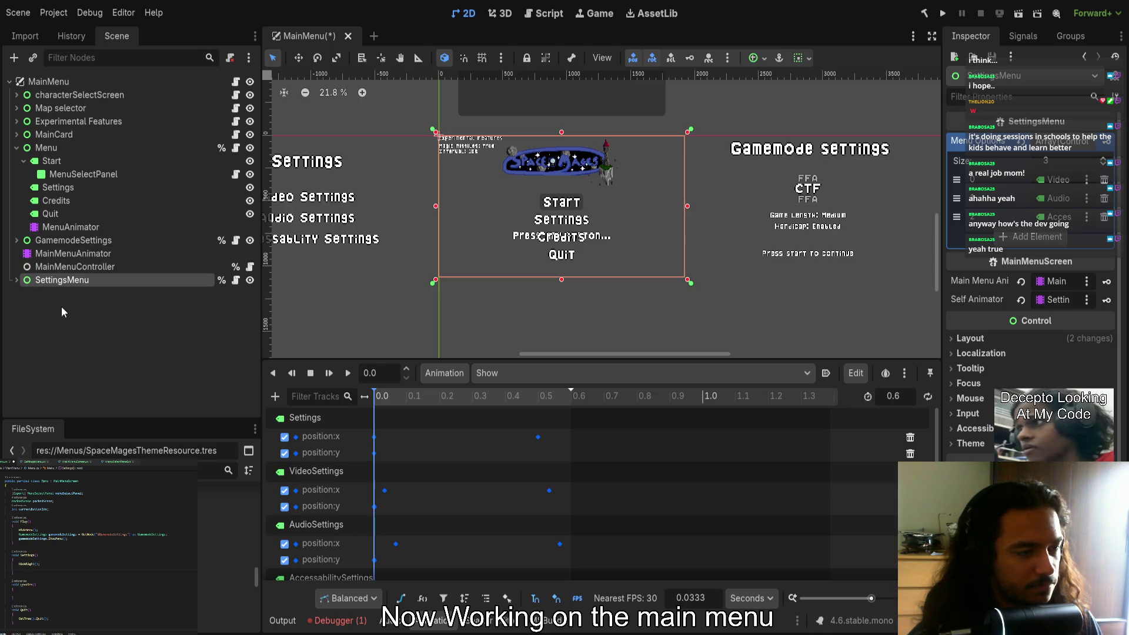
left_click_drag(77, 280, 76, 255)
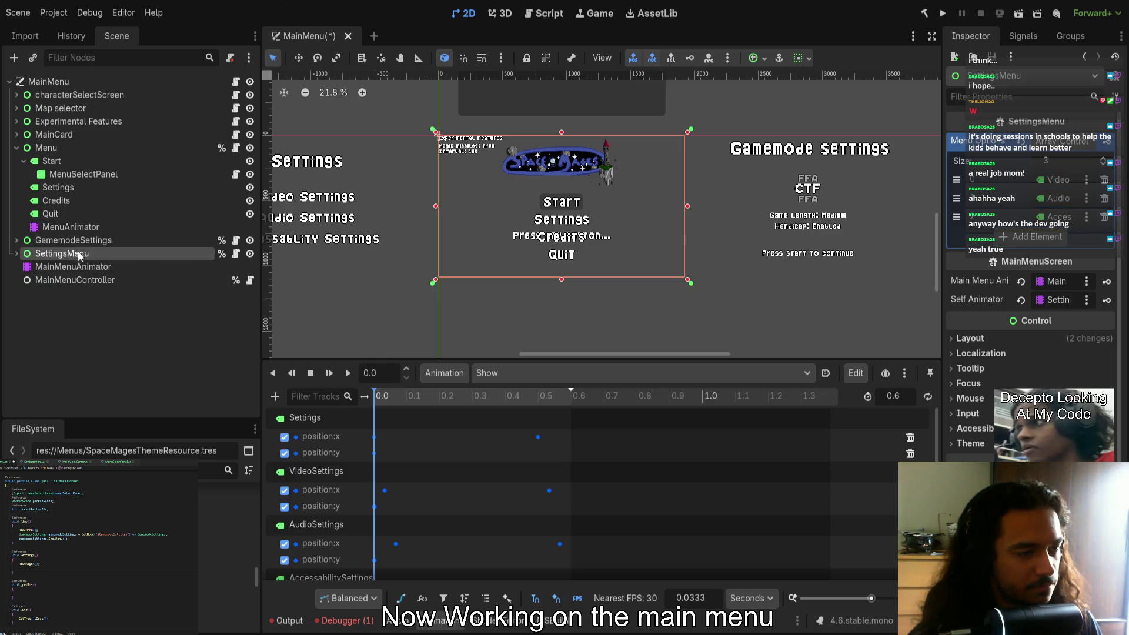
left_click(24, 160)
left_click(17, 148)
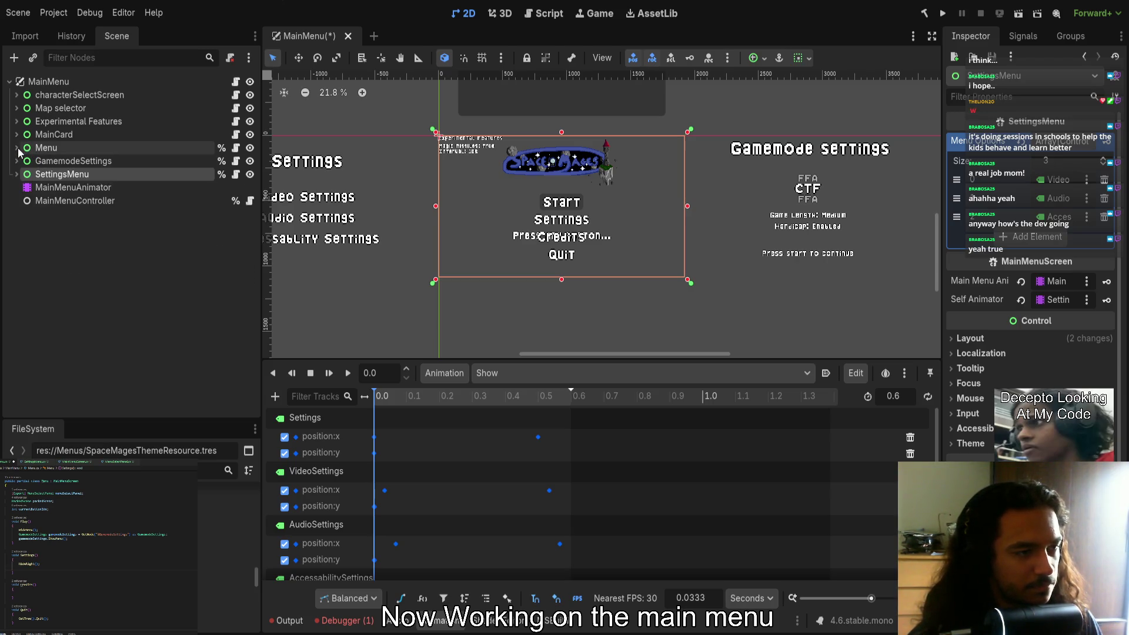
Paste the GetNode and ShowMenu lines into the Settings() handler
left_click(82, 147)
left_click(91, 178)
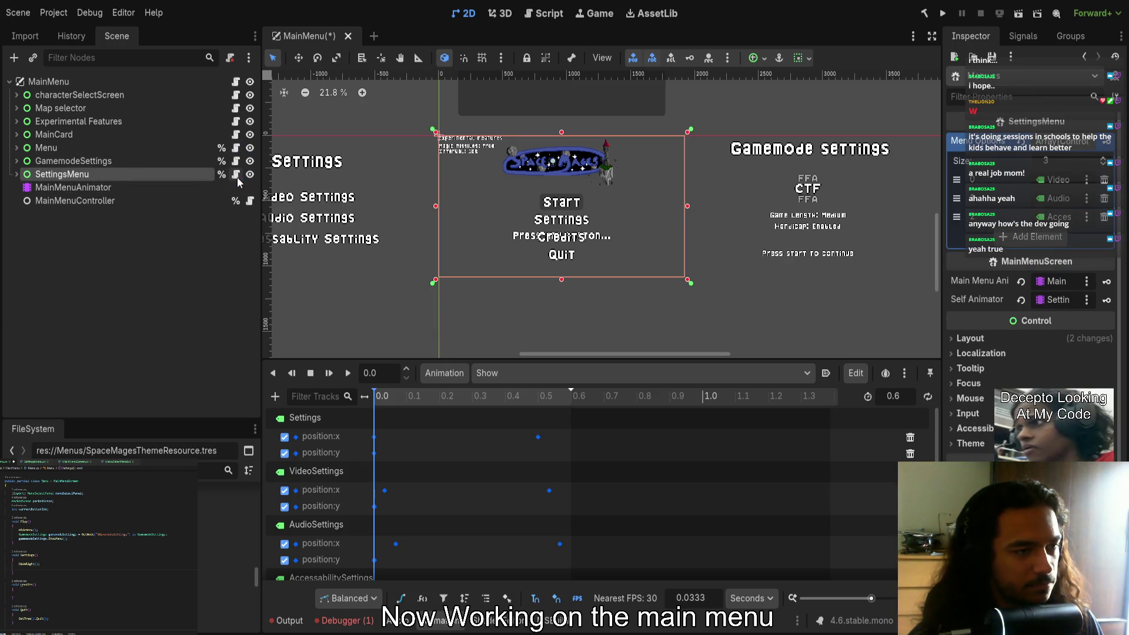
key("ctrl+v")
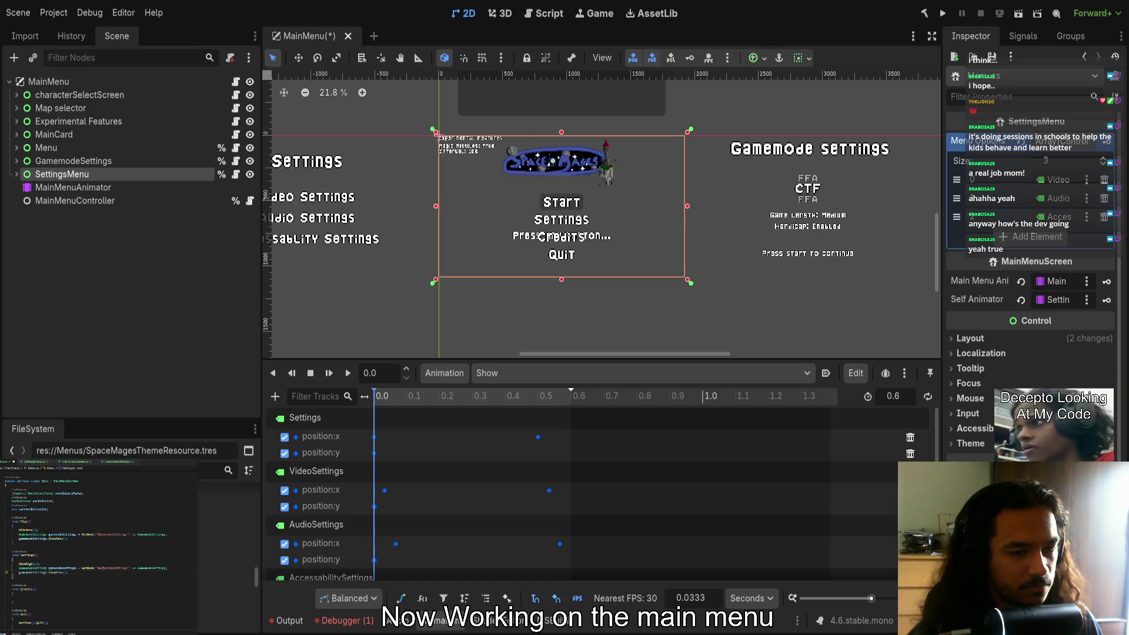
Change the GetNode target from GamemodeSettings to SettingsMenu, then save and run with F5
double_click(112, 568)
type("Settings")
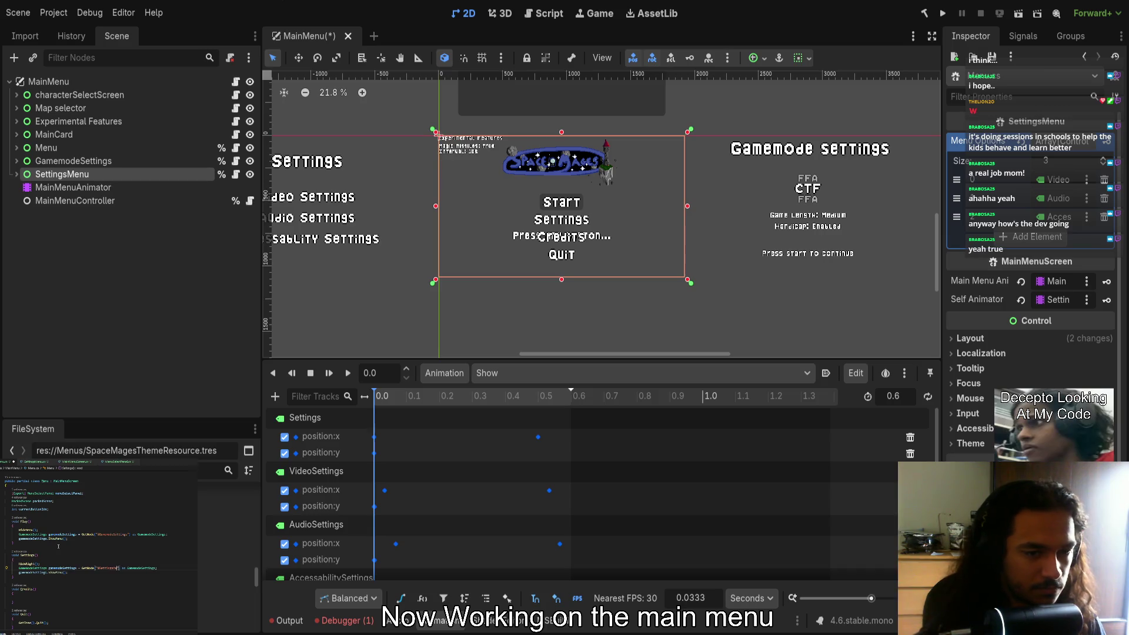
type("Se")
key("Return")
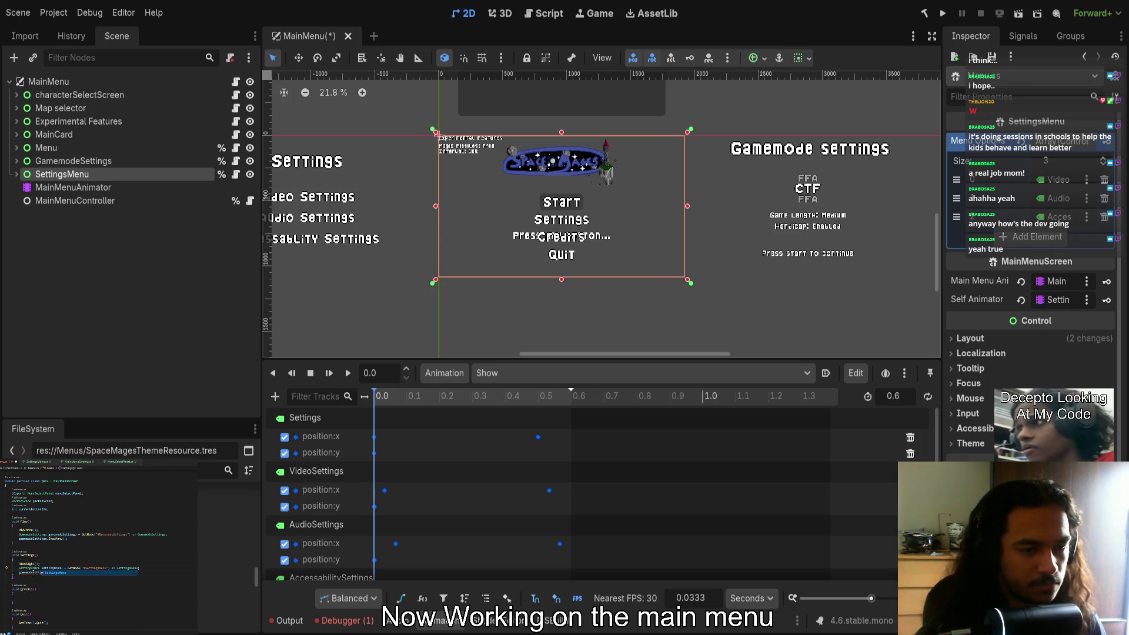
type("ssettingsMenu")
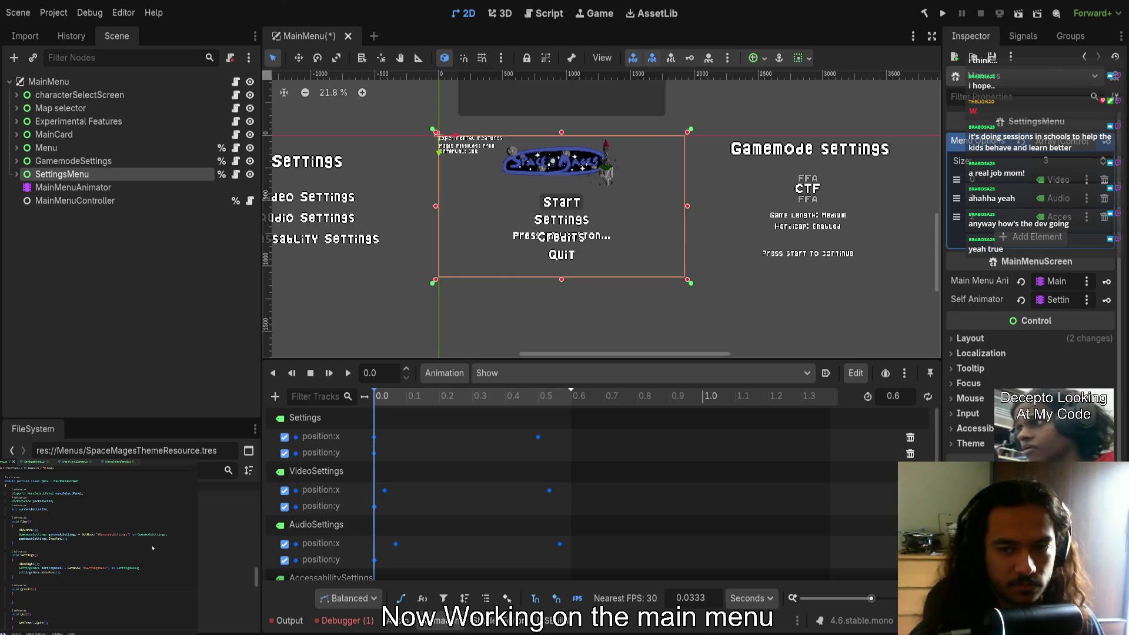
key("F5")
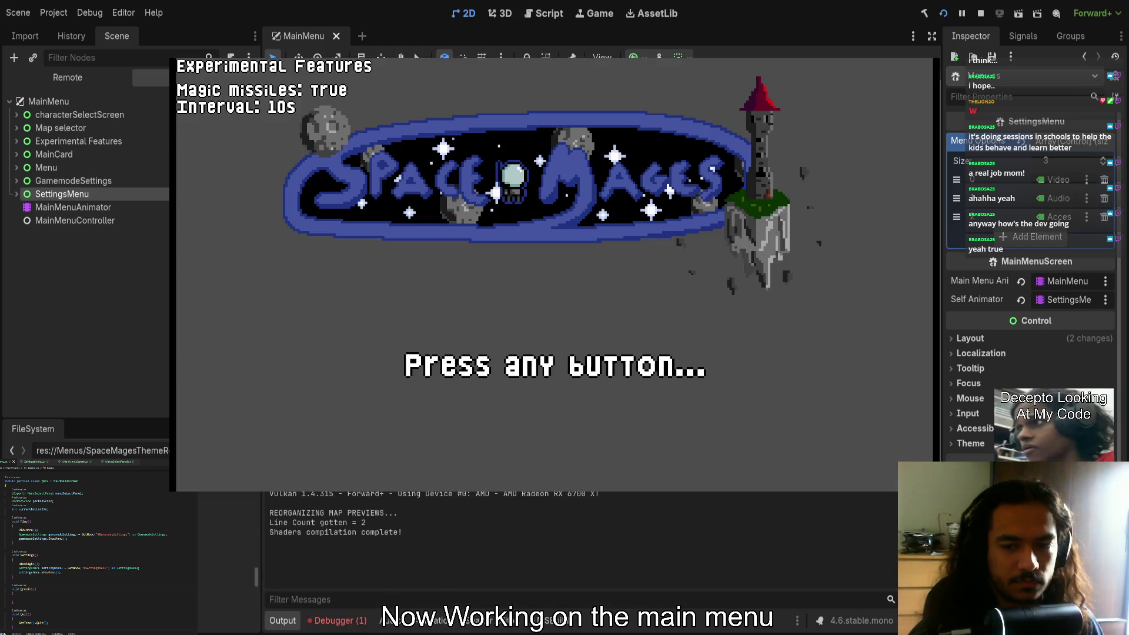
Open Settings from the game's title screen, then stop the run with F8
key("Return")
key("Return")
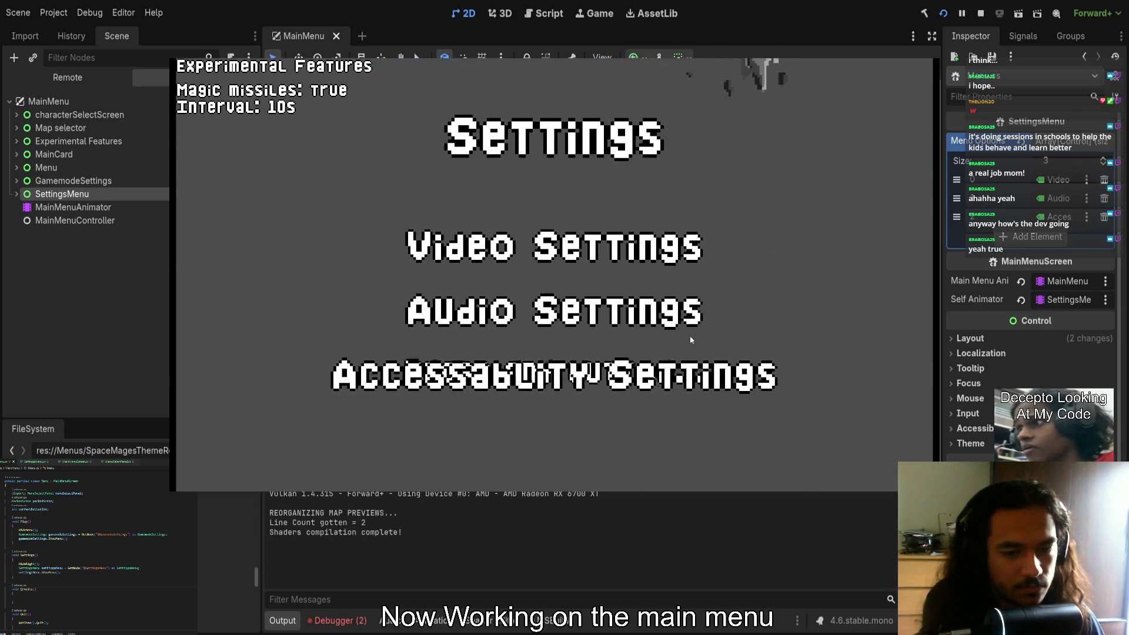
key("F8")
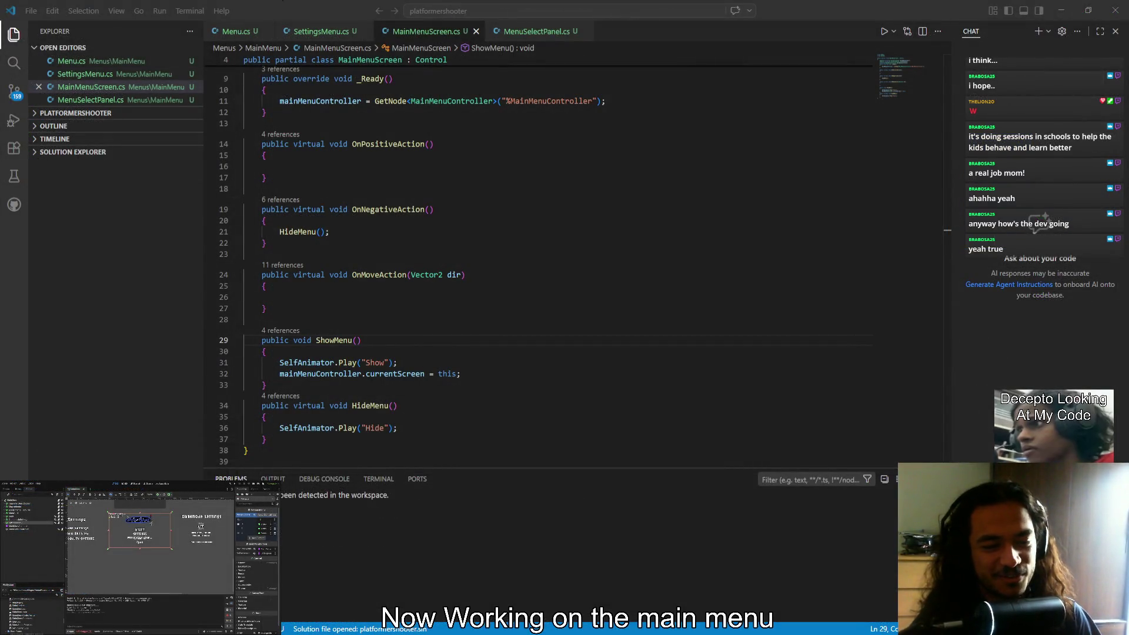
key("alt+Tab")
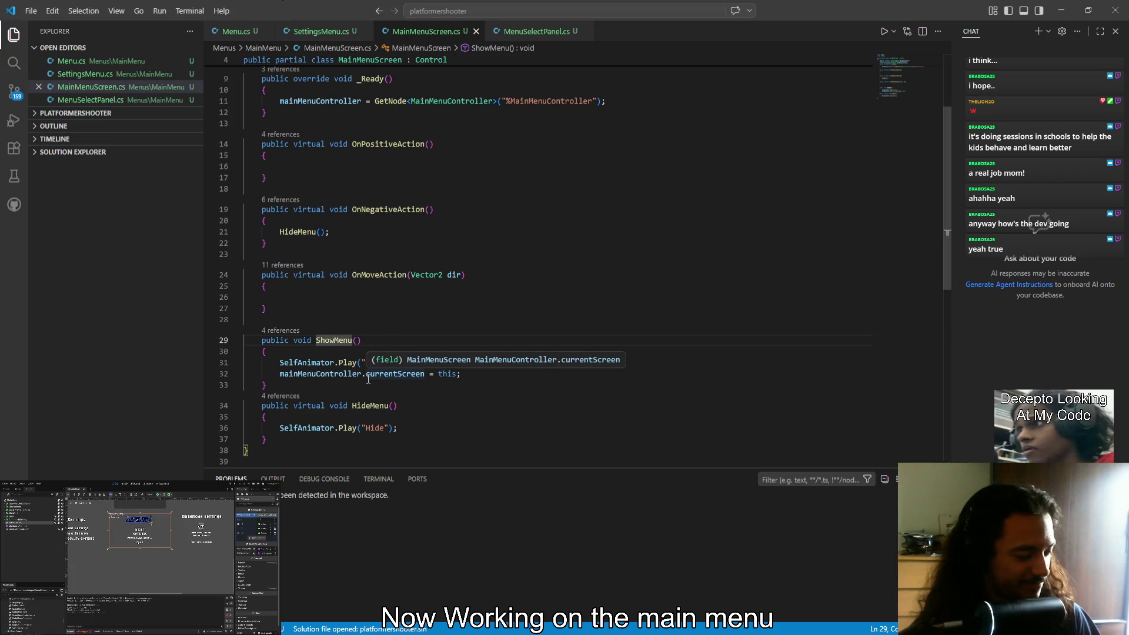
left_click(388, 386)
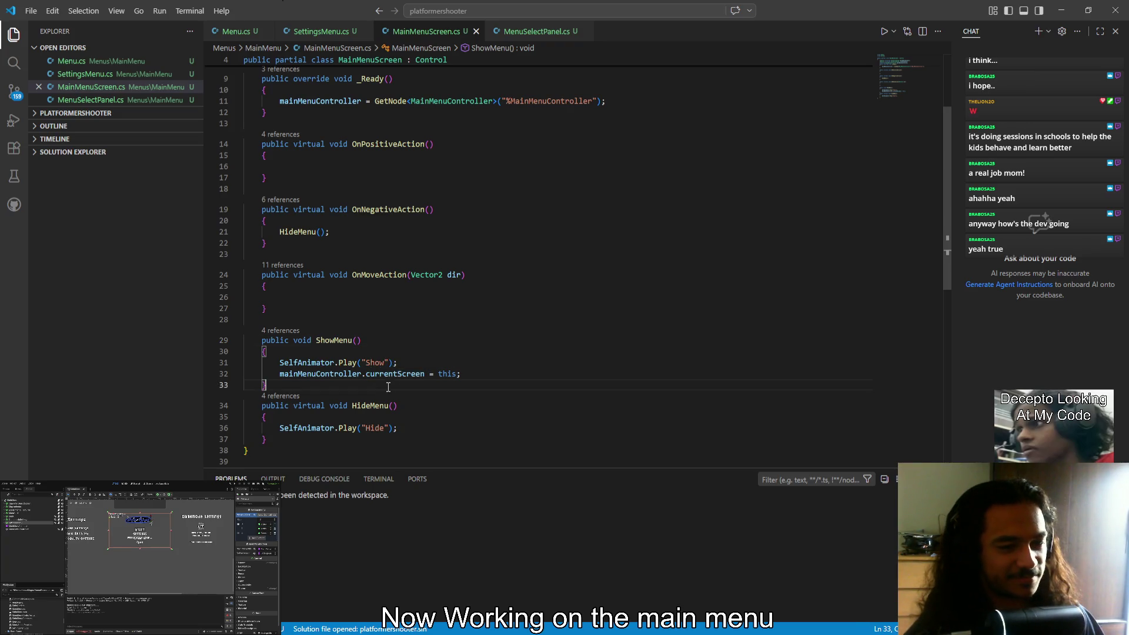
double_click(327, 375)
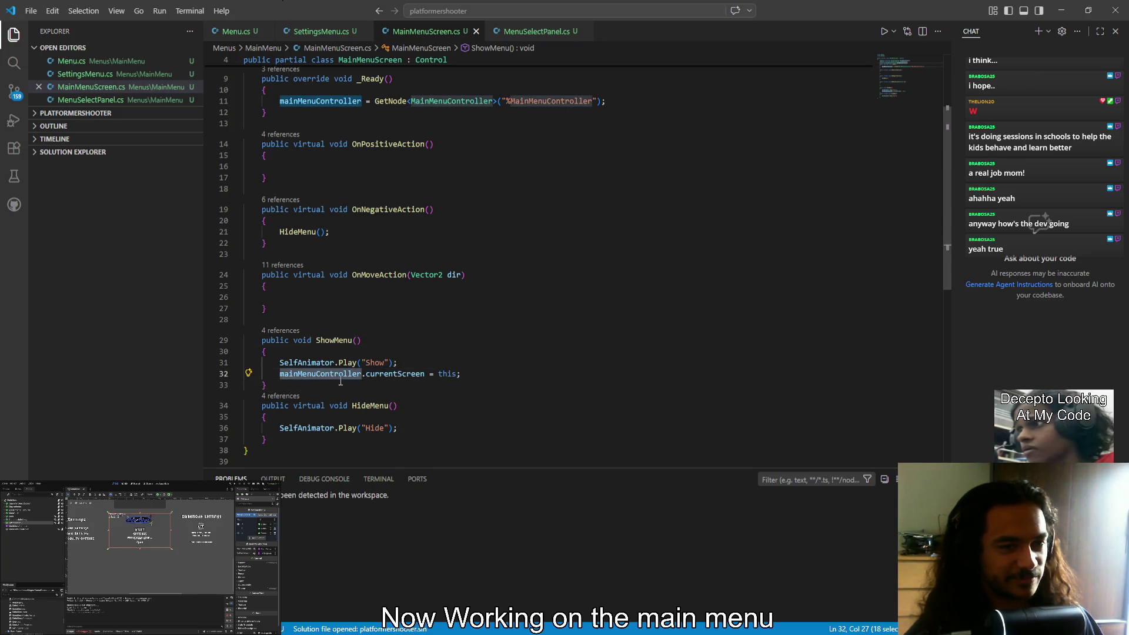
scroll(340, 381, "up", 5)
scroll(340, 381, "down", 4)
left_click(389, 405)
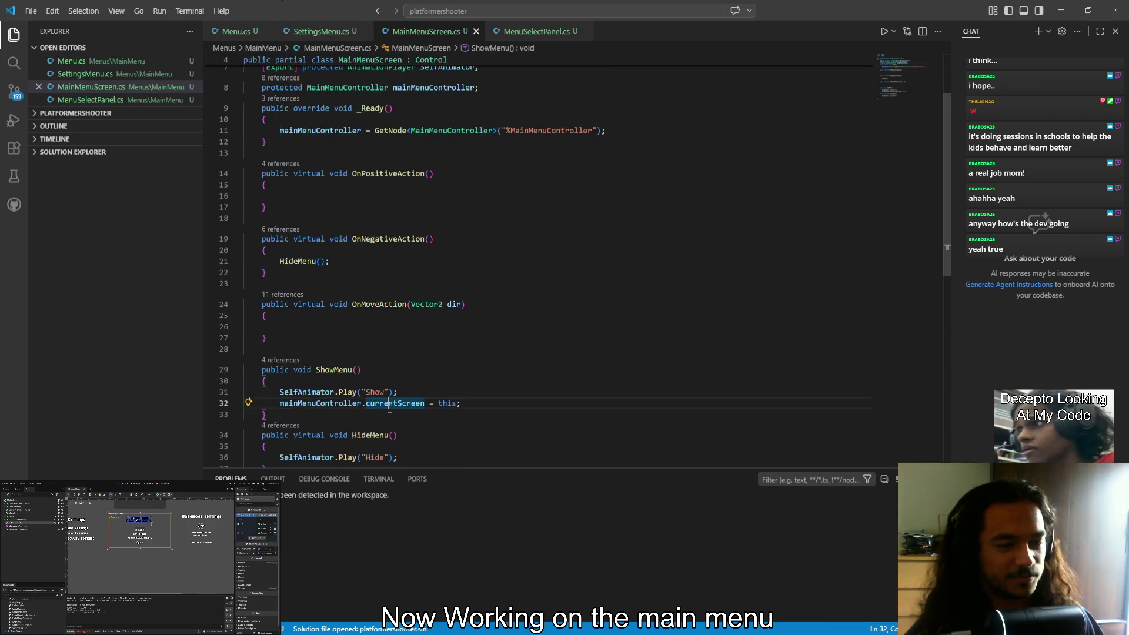
left_click(390, 413)
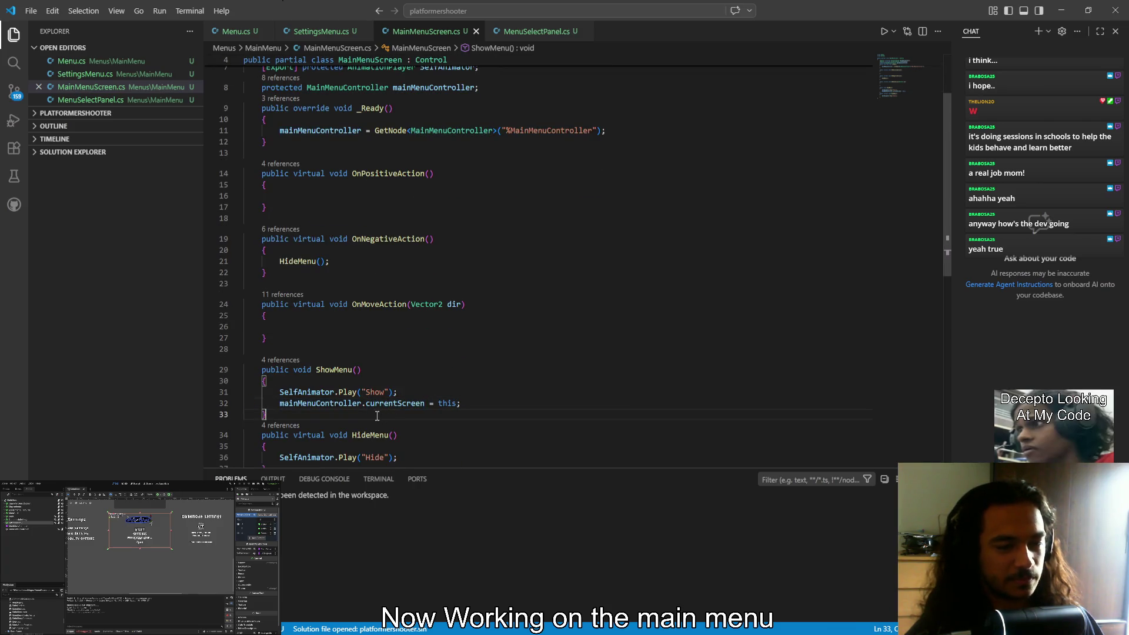
left_click(305, 35)
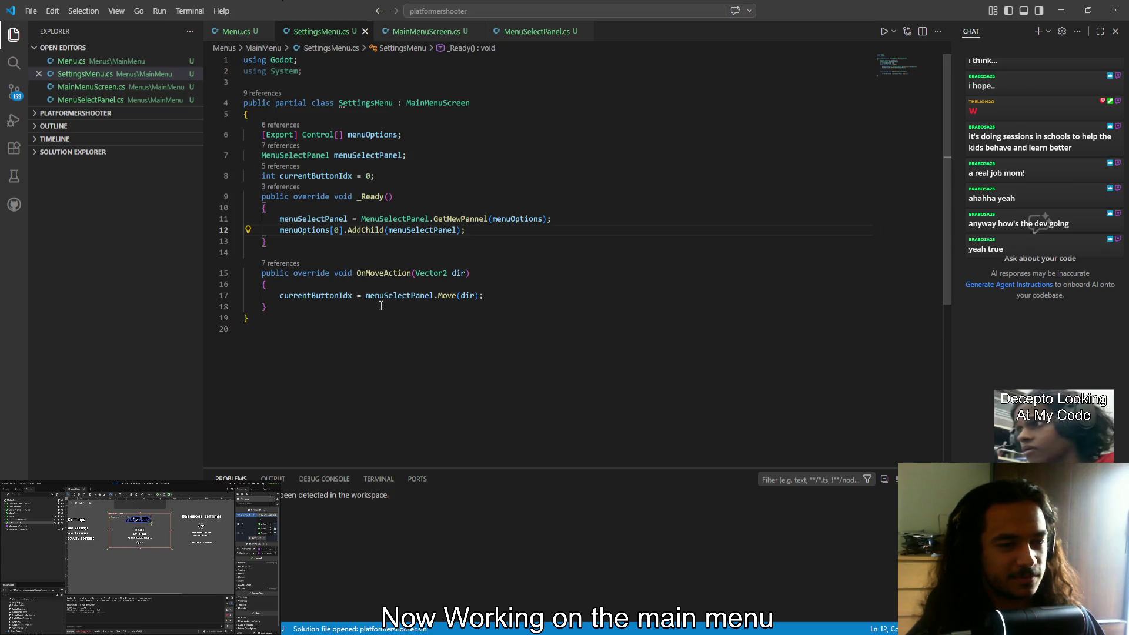
left_click(435, 103, "ctrl")
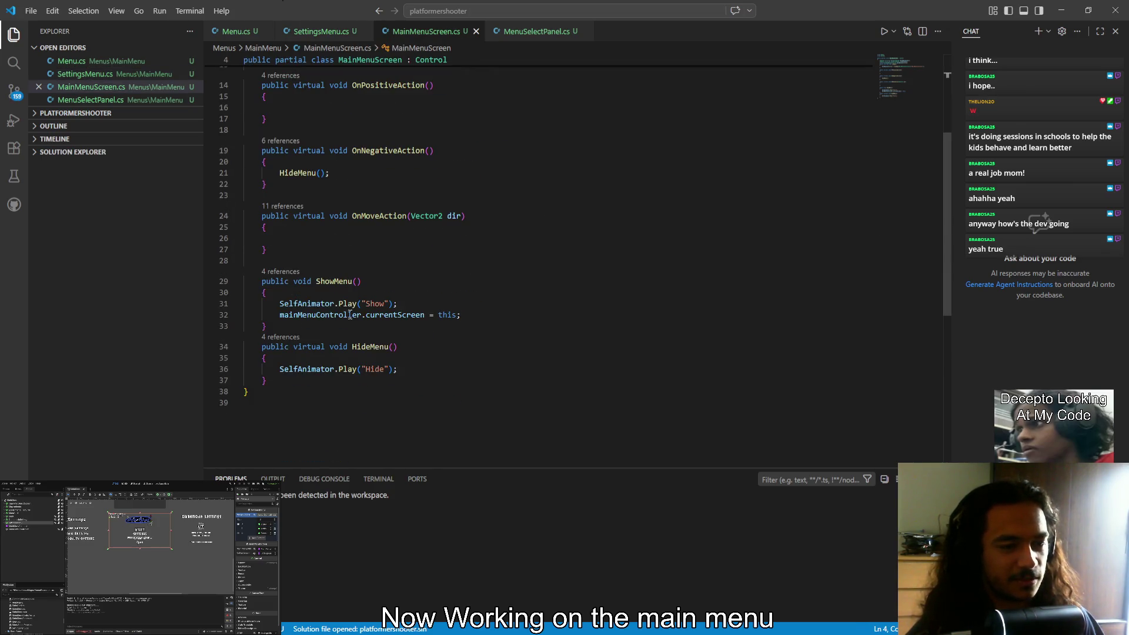
key("alt+Left")
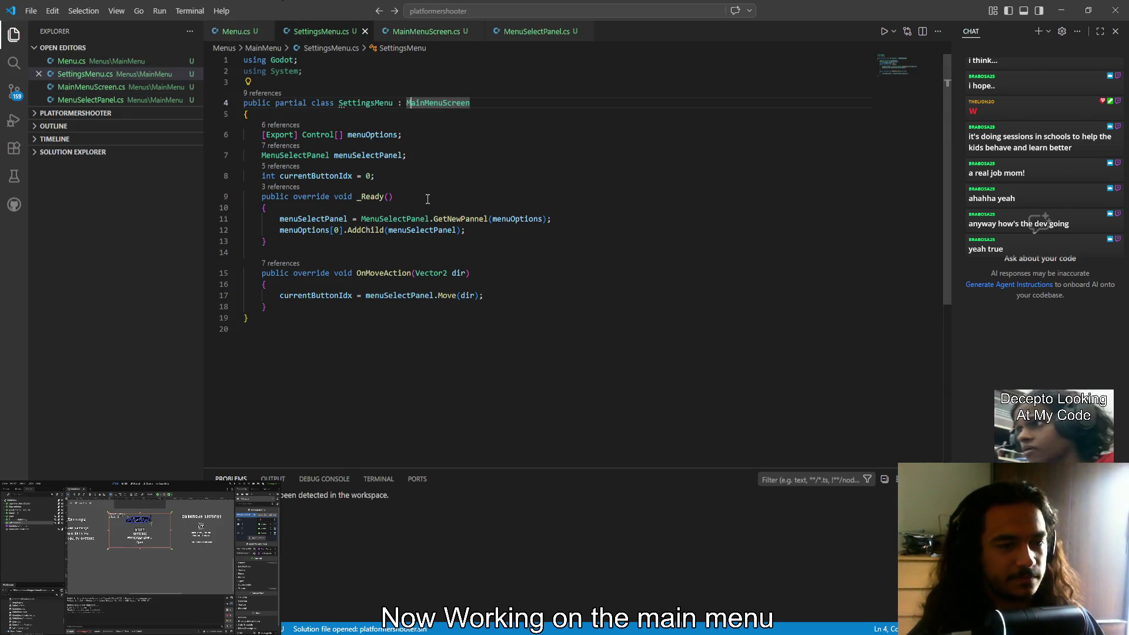
left_click(438, 103, "ctrl")
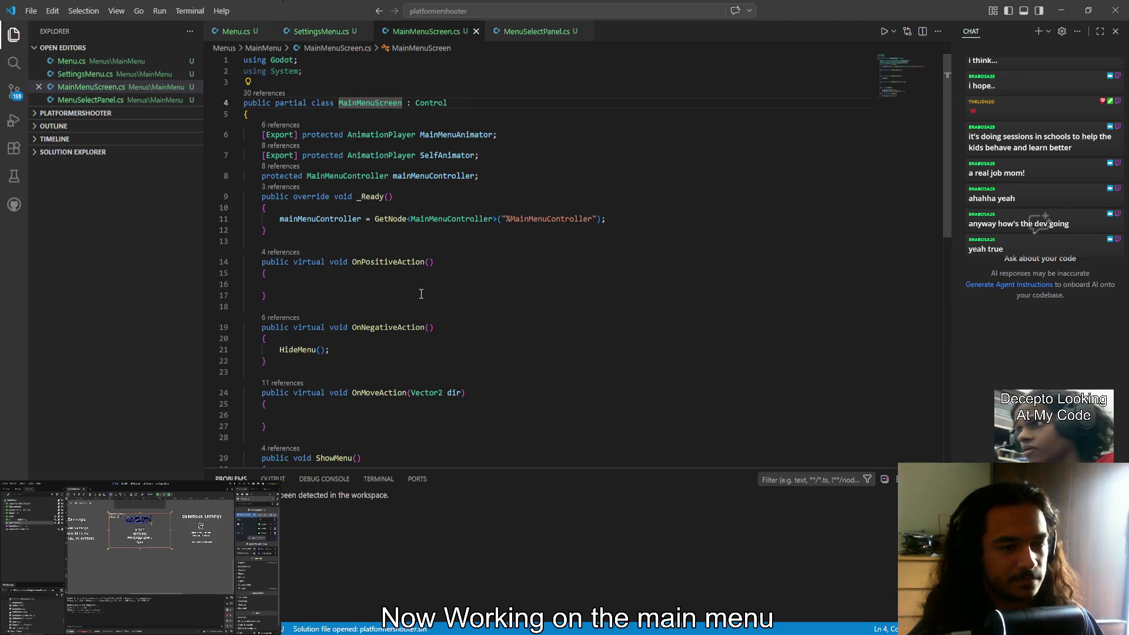
scroll(421, 295, "down", 2)
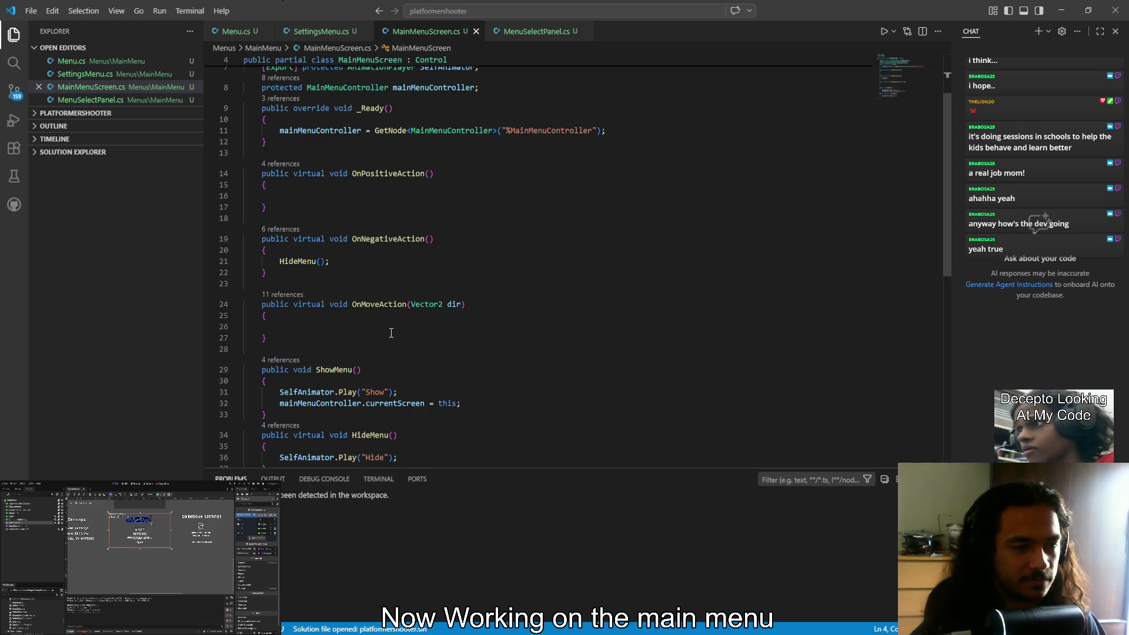
left_click(260, 49)
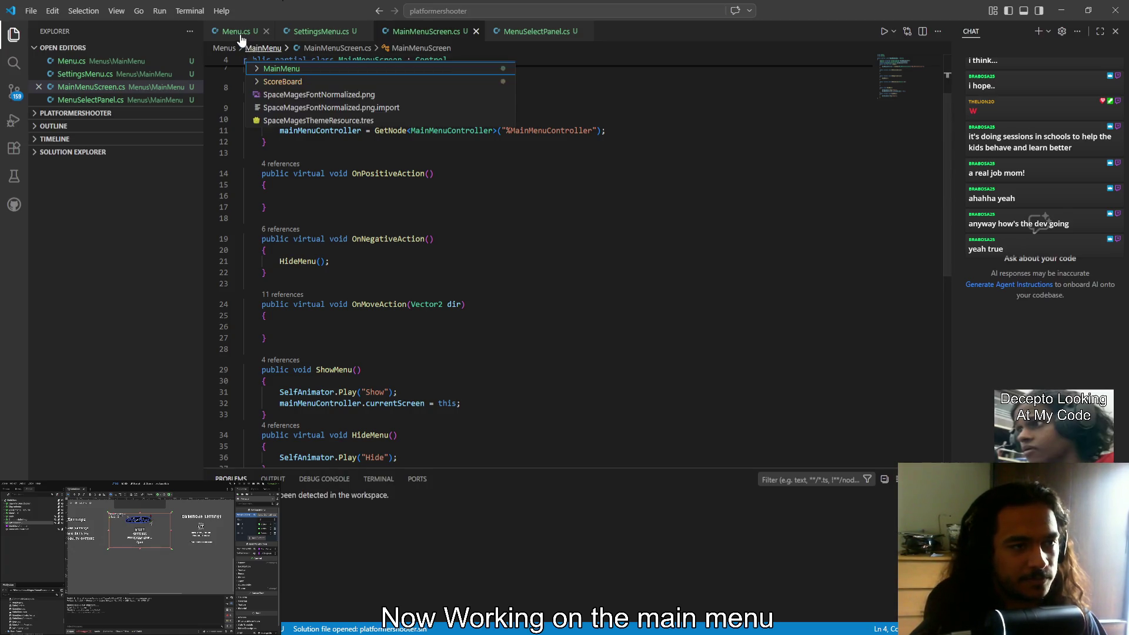
Open Menu.cs and scroll down to its HideRight and ShowRight methods
left_click(292, 67)
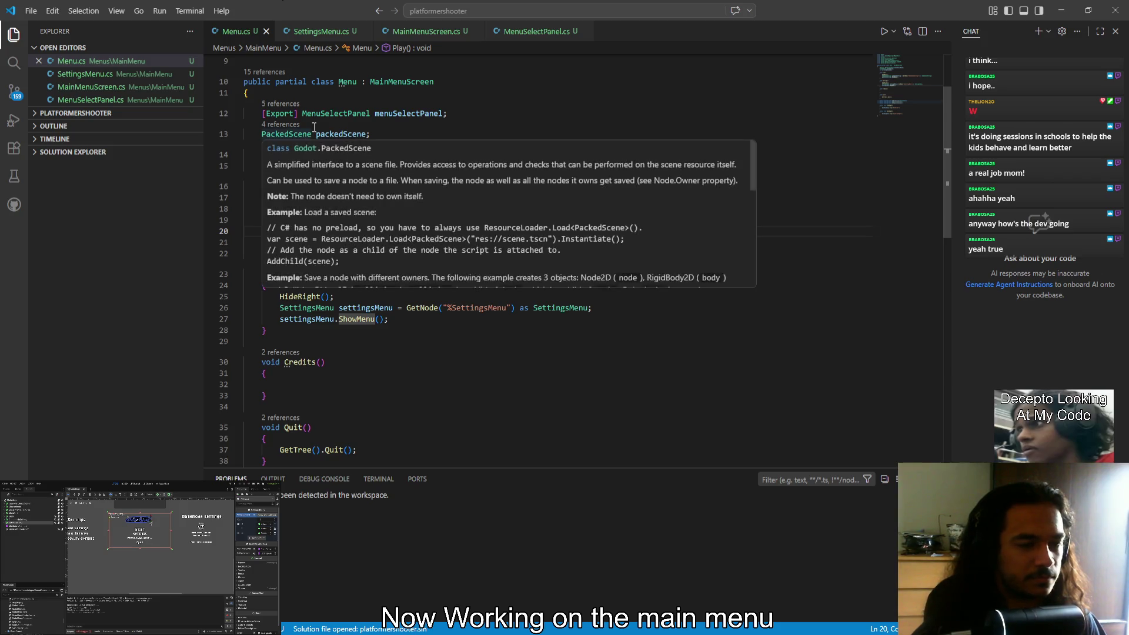
scroll(363, 262, "down", 5)
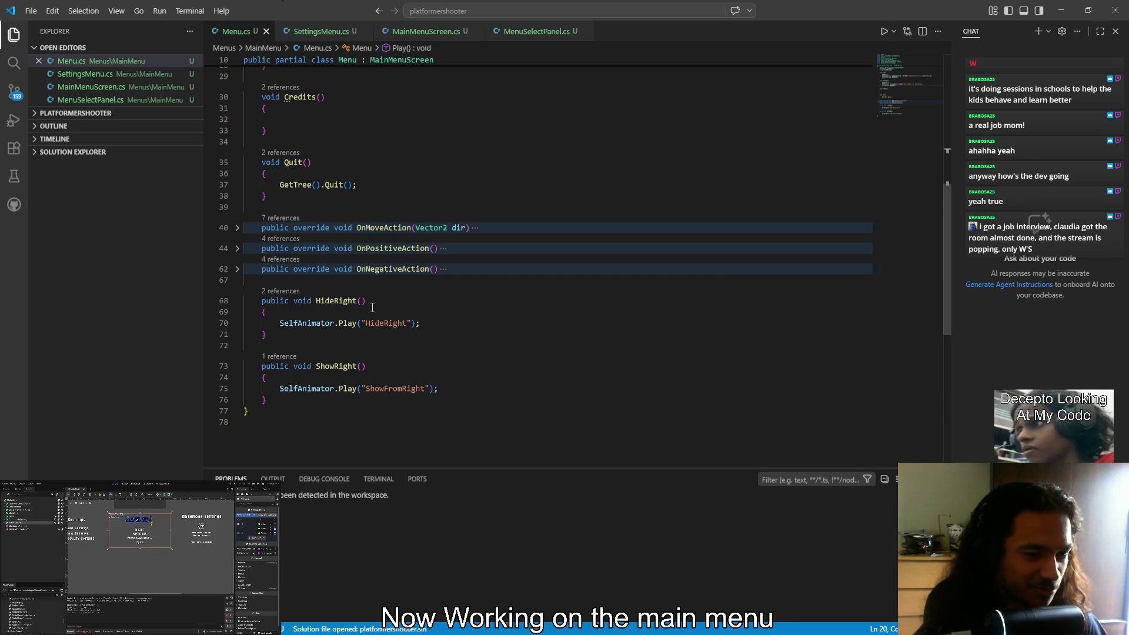
key("alt+Tab")
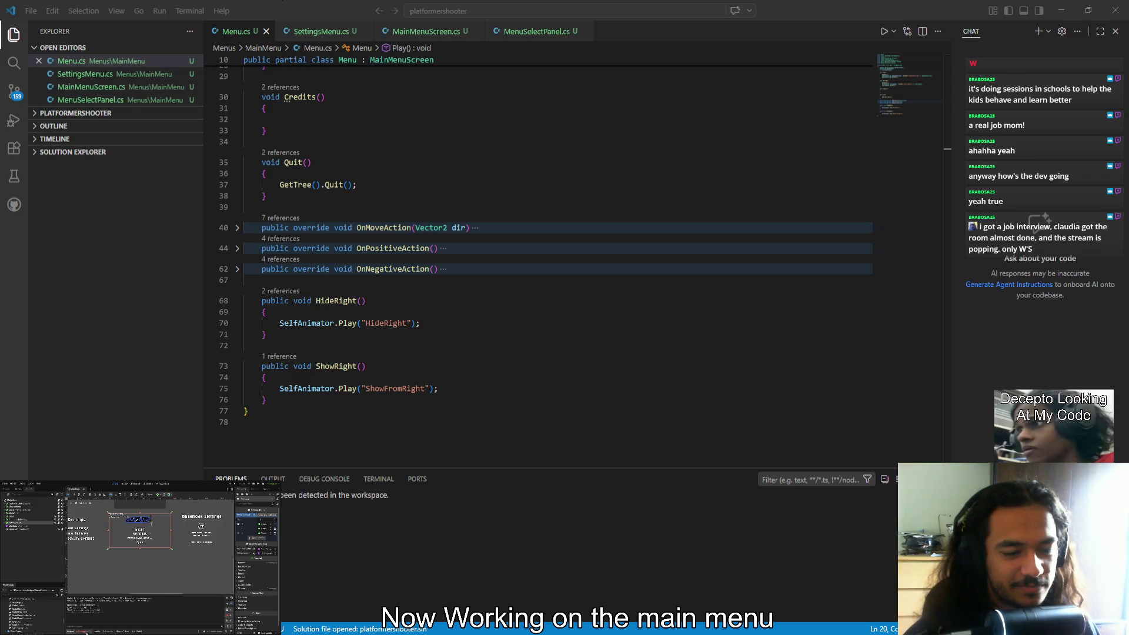
Close CharacterSelectScreen.cs and return MainMenuScreen.cs to its top
left_click(493, 435)
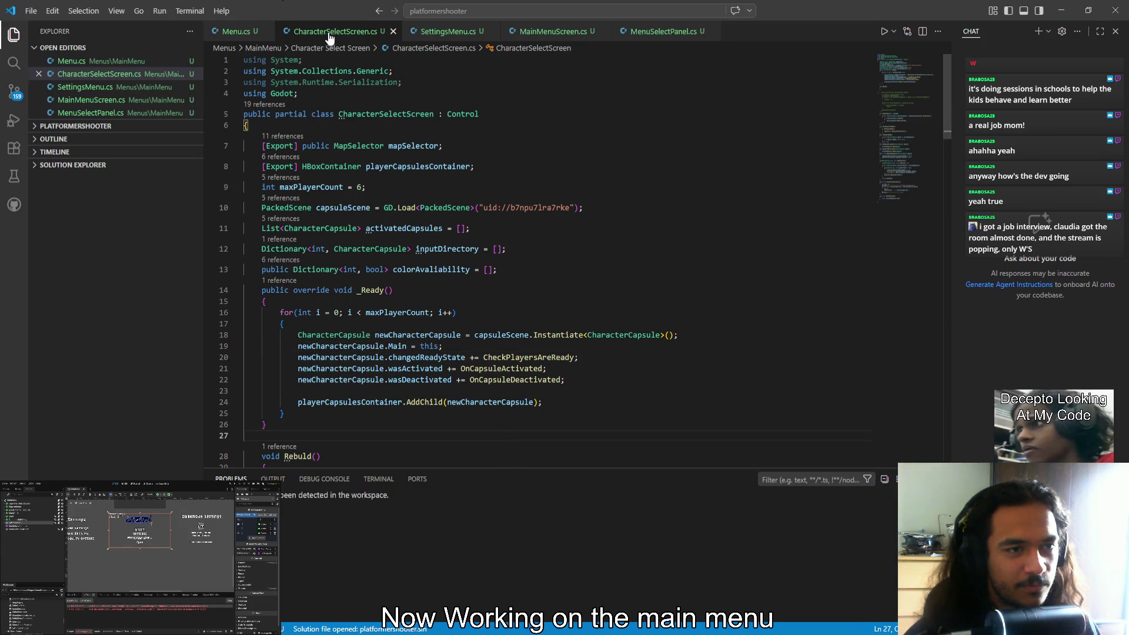
middle_click(329, 35)
left_click(426, 32)
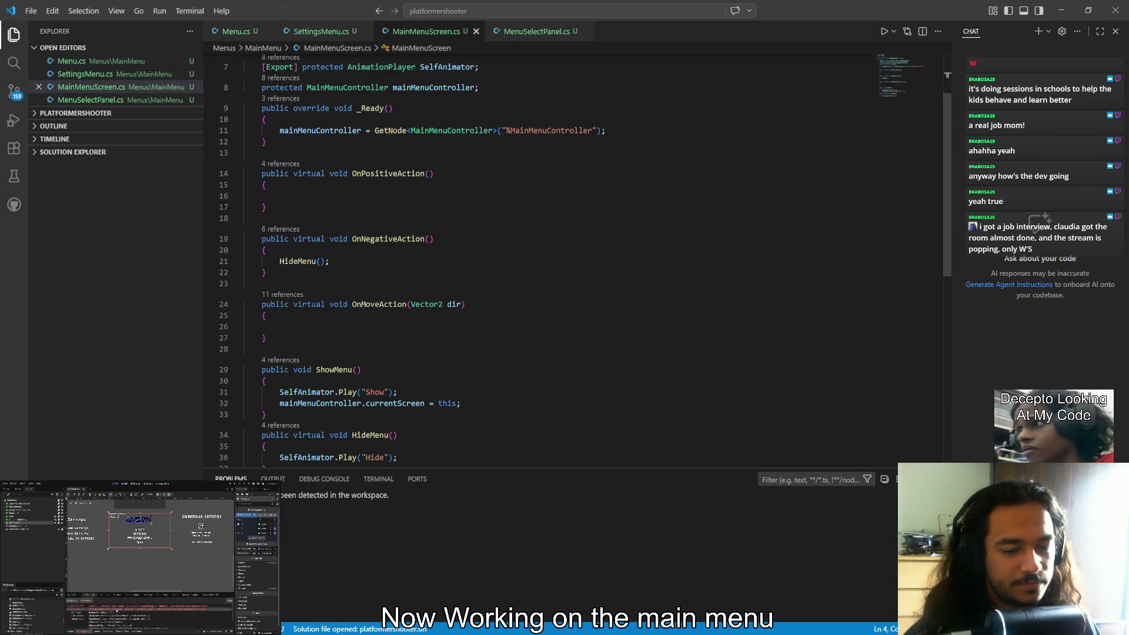
scroll(431, 438, "down", 1)
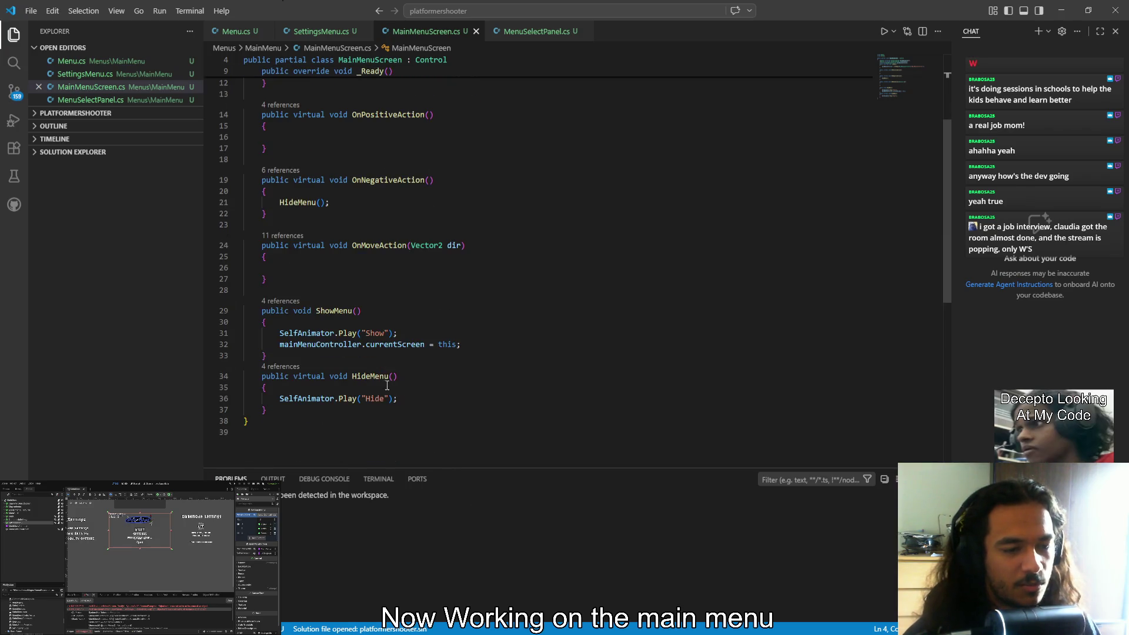
key("alt+Tab")
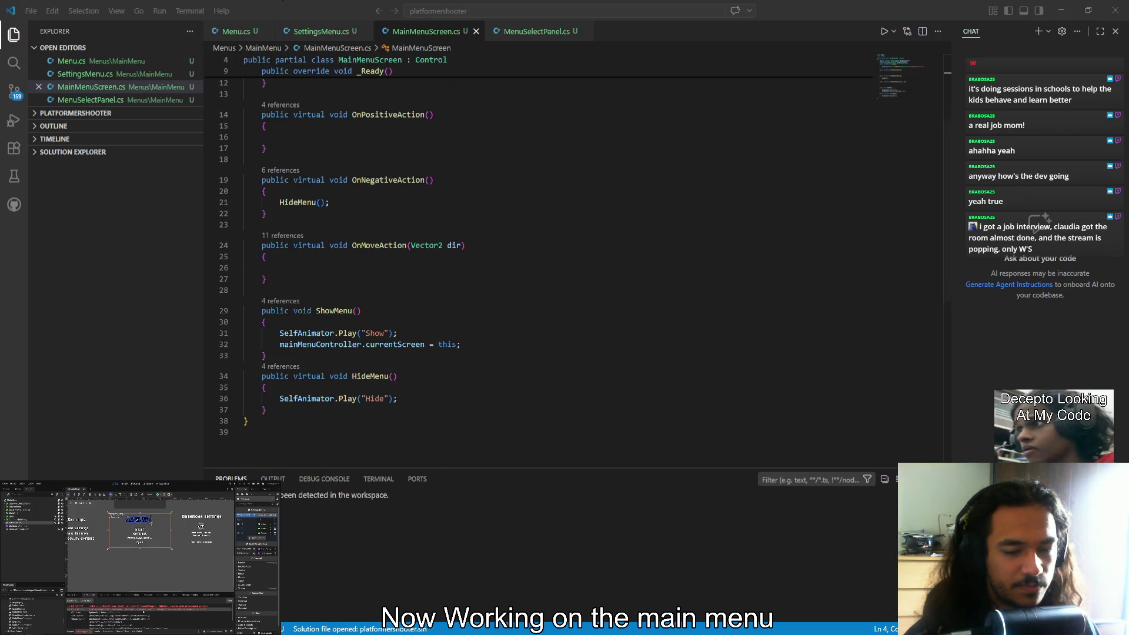
key("alt+Tab")
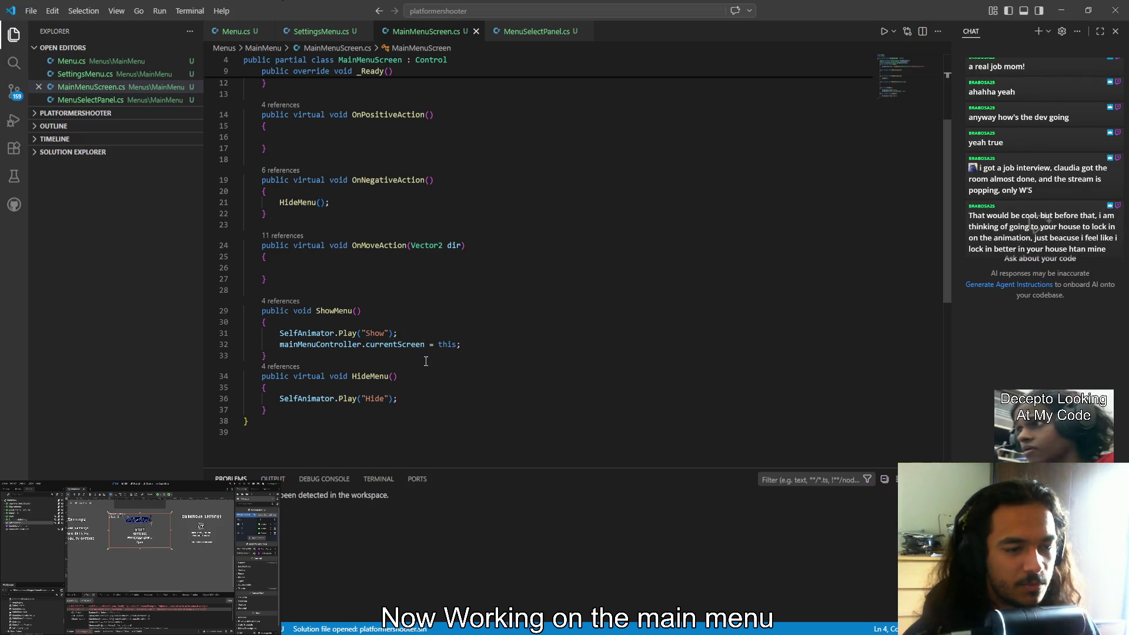
scroll(424, 376, "up", 4)
key("alt+Tab")
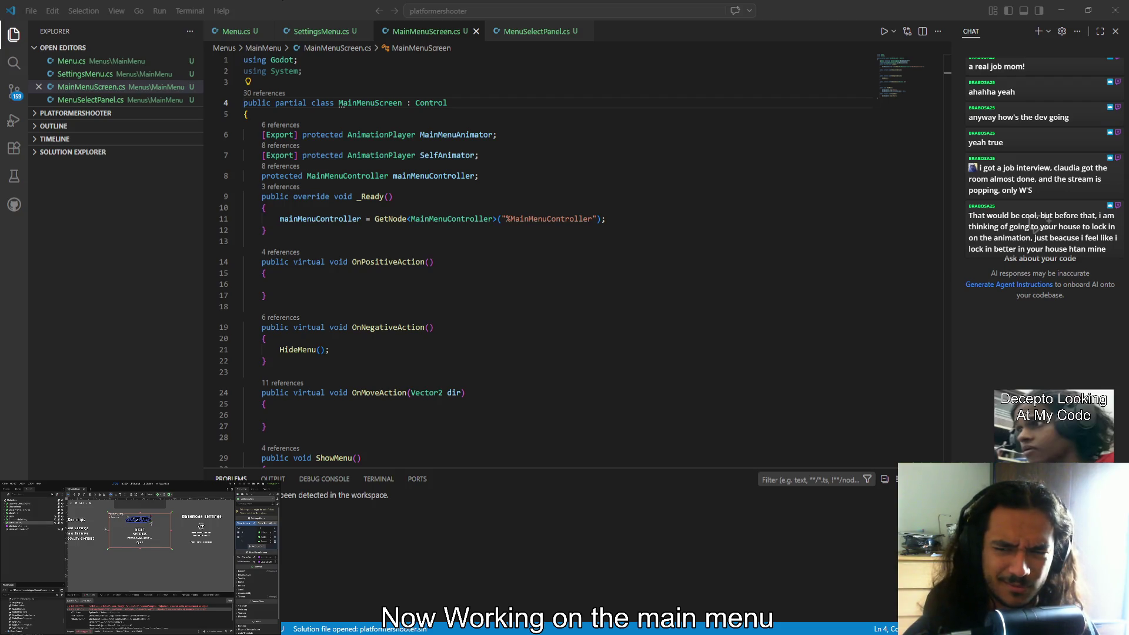
Preview the Settings text slide-in animation in Godot, then view SettingsMenu.cs and Menu.cs
left_click(267, 523)
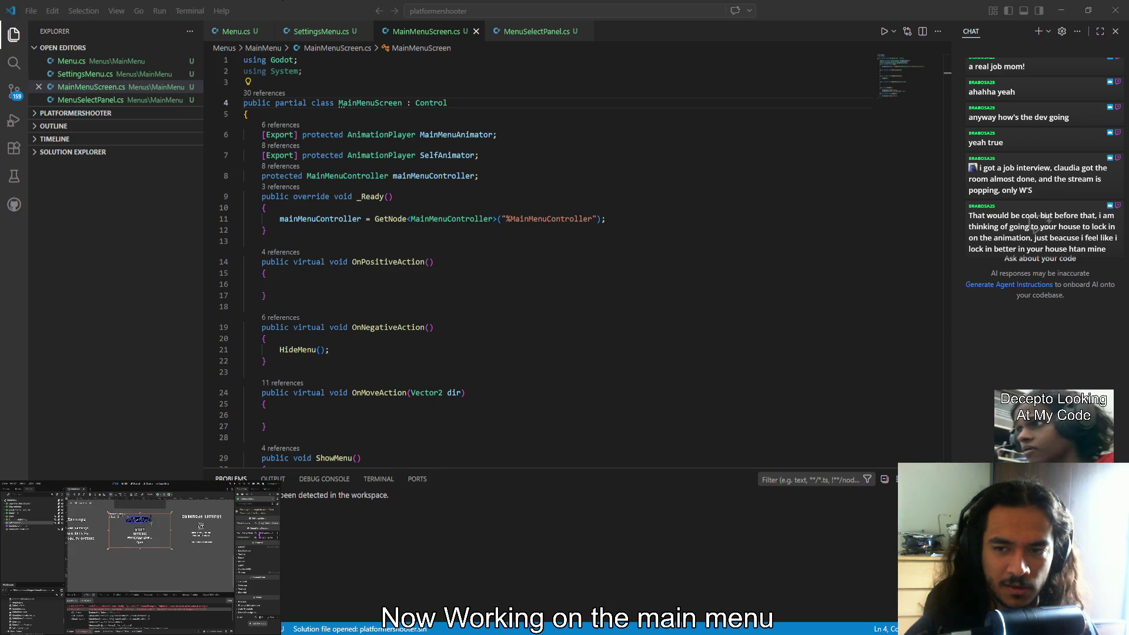
left_click(24, 526)
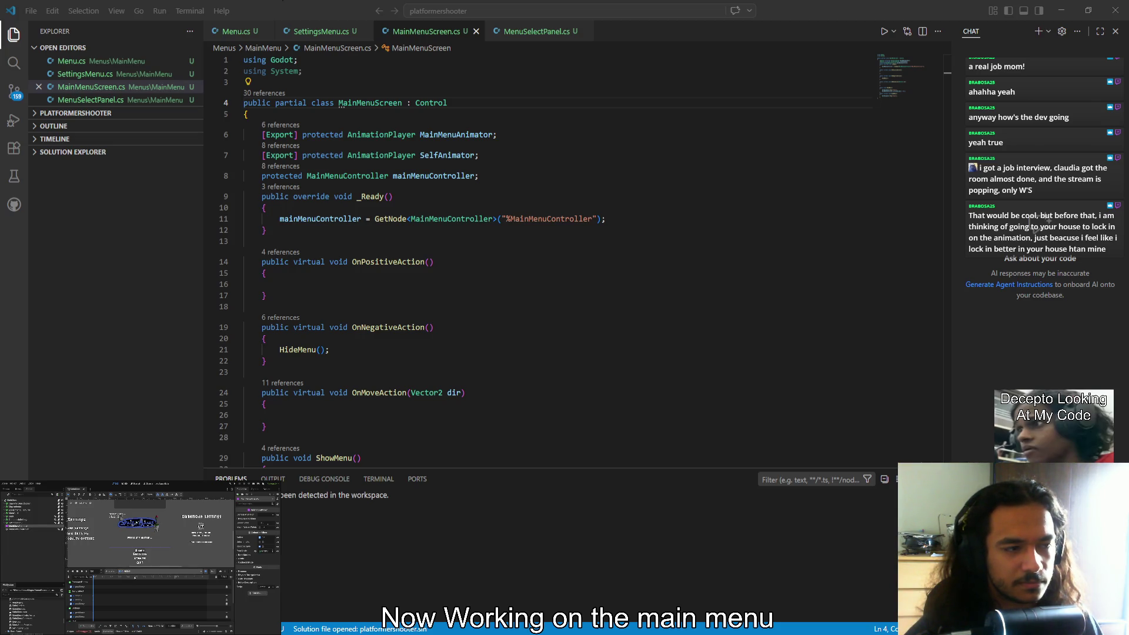
left_click(35, 540)
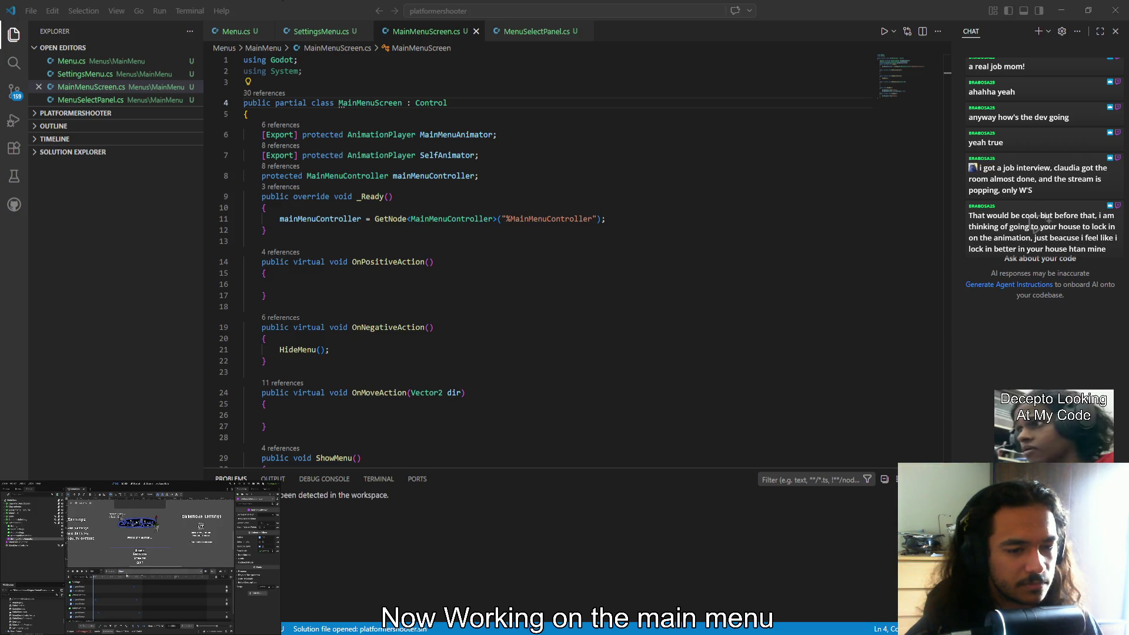
left_click(87, 572)
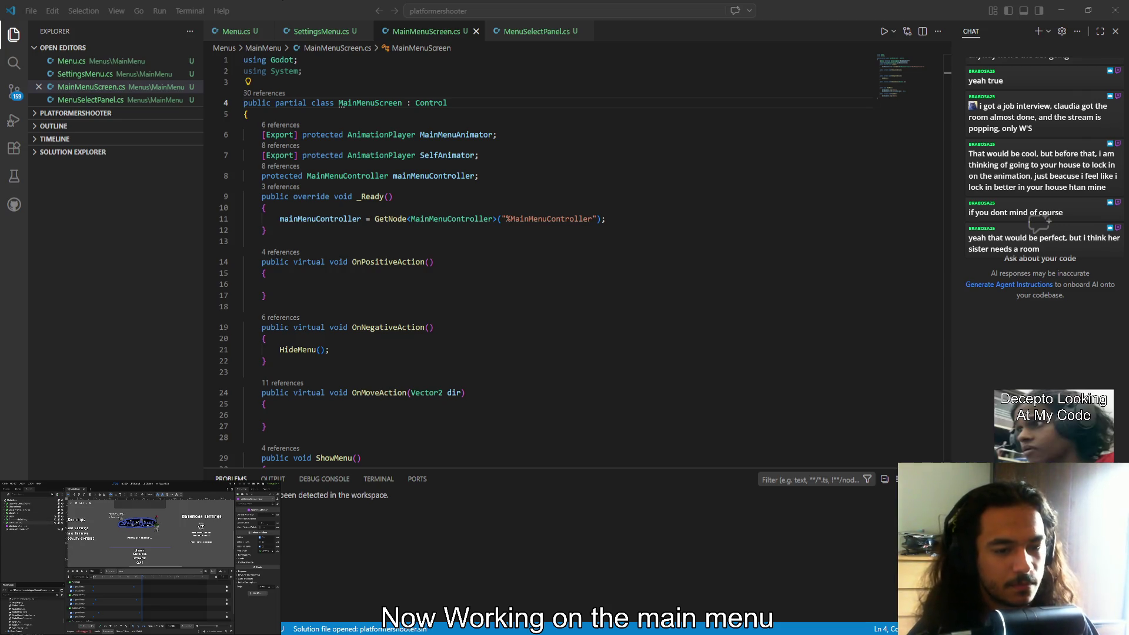
left_click(321, 31)
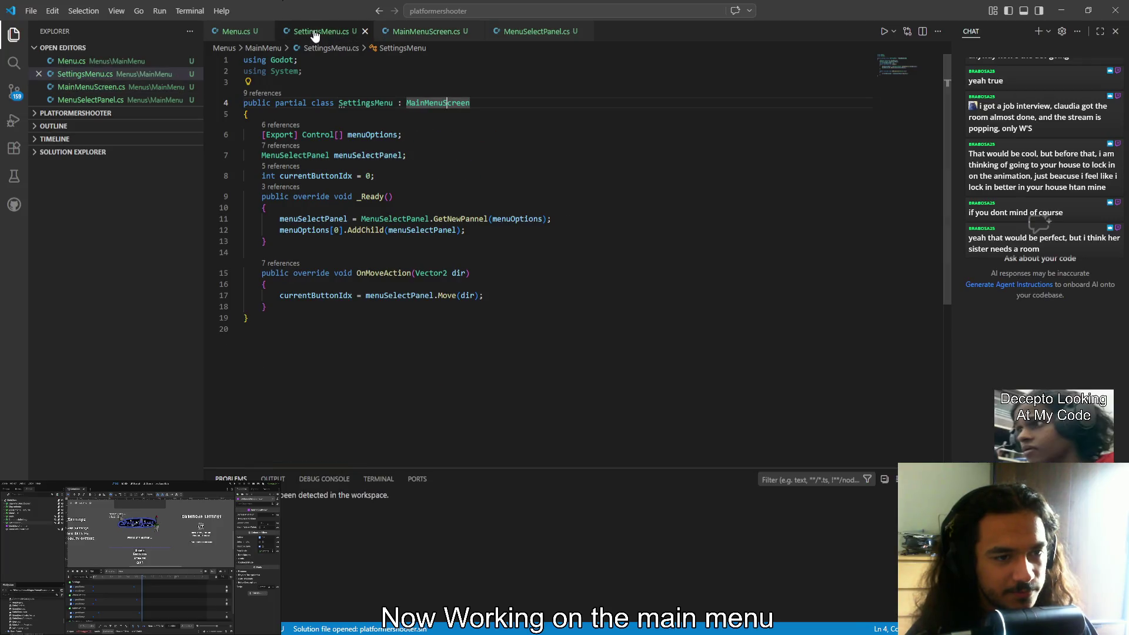
left_click(235, 33)
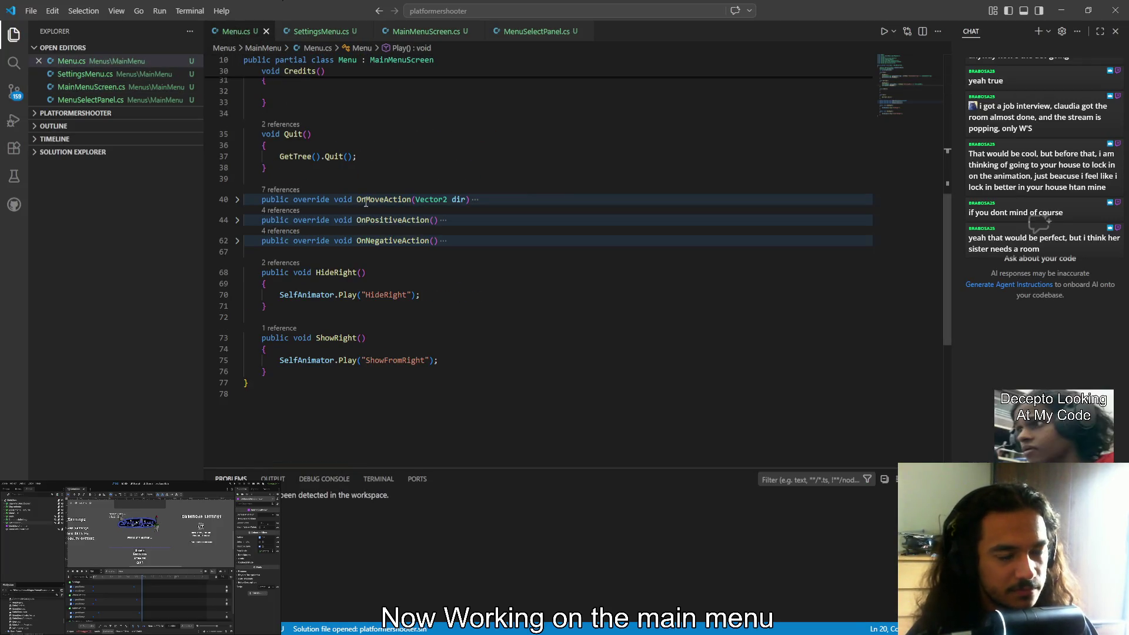
Look through Menu.cs, then choose Start in the running Space Mages menu
scroll(440, 267, "up", 5)
scroll(440, 267, "down", 1)
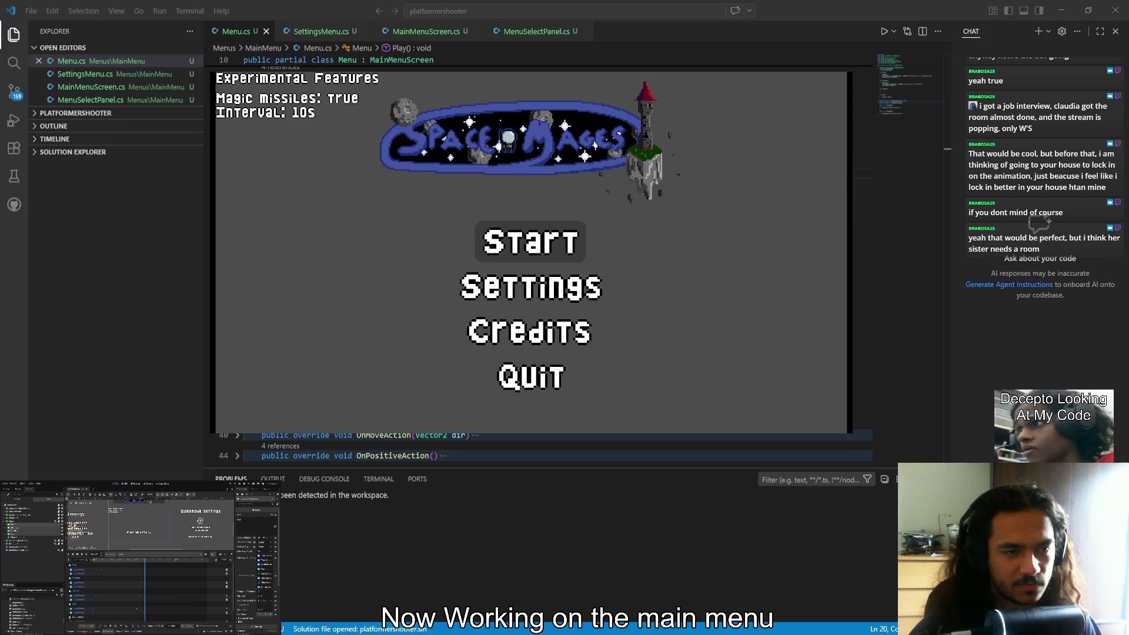
key("Return")
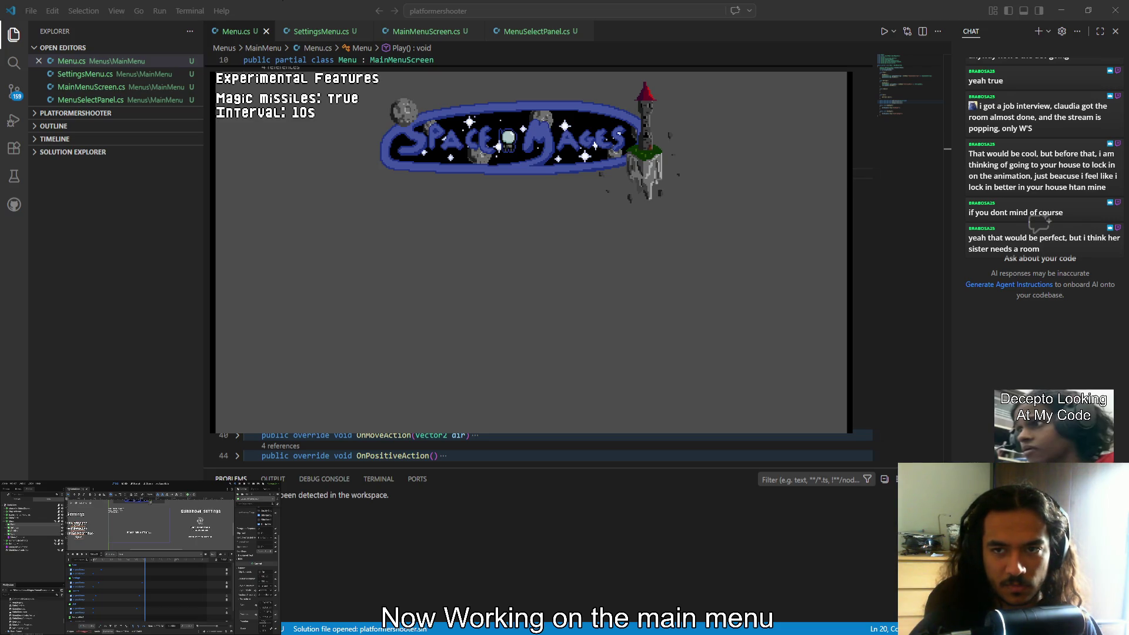
Stop the running game with F8 to return to the Godot editor
key("F8")
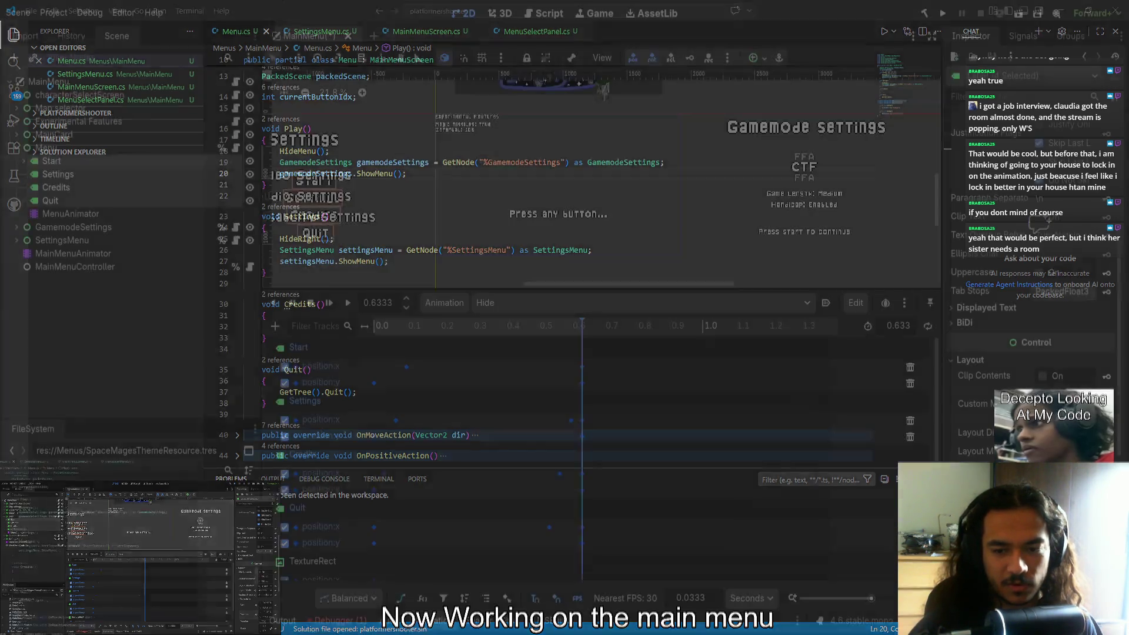
Delete the extra Settings, Credits and Quit position:x keys near 0.55 in the Hide animation
scroll(576, 246, "left", 5)
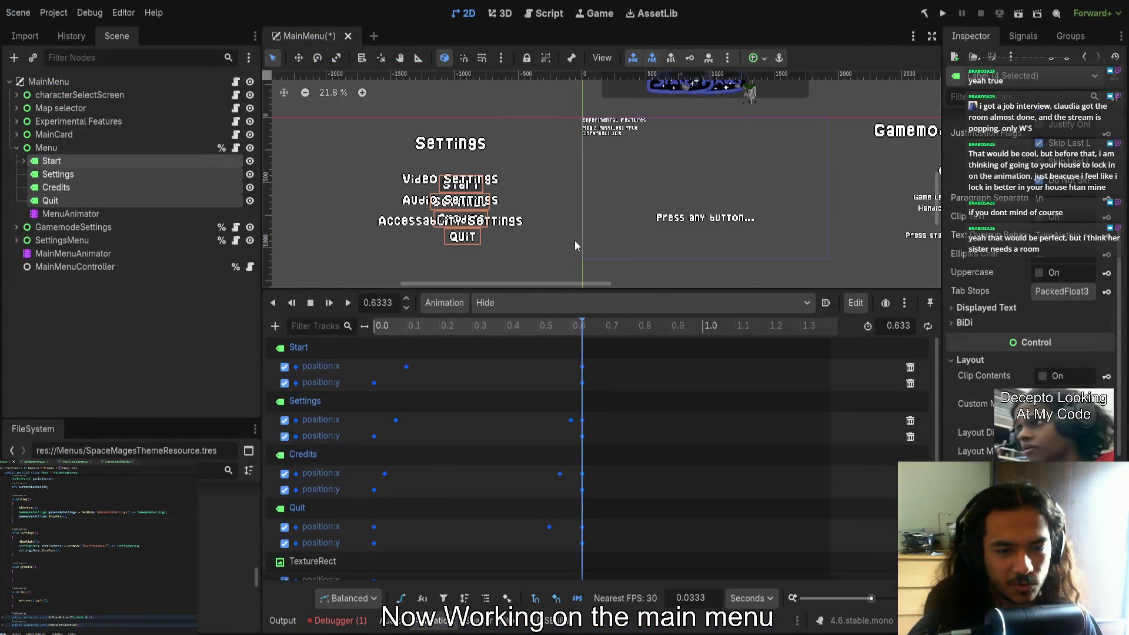
scroll(531, 220, "up", 4)
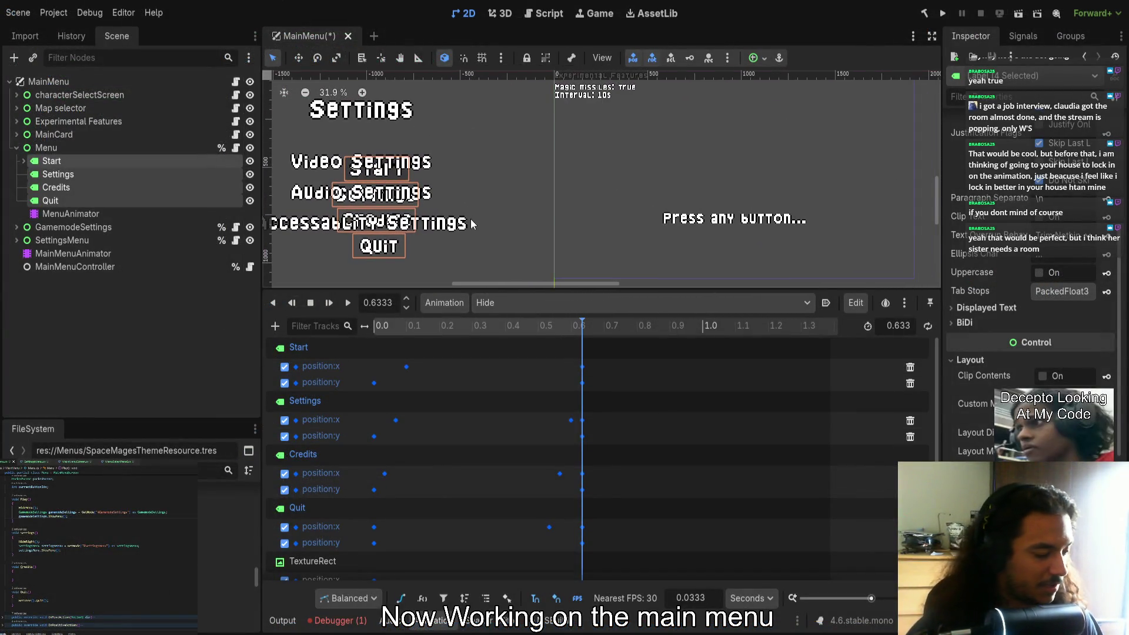
left_click(582, 383)
left_click(583, 436, "shift")
left_click(582, 489, "shift")
left_click(583, 543, "shift")
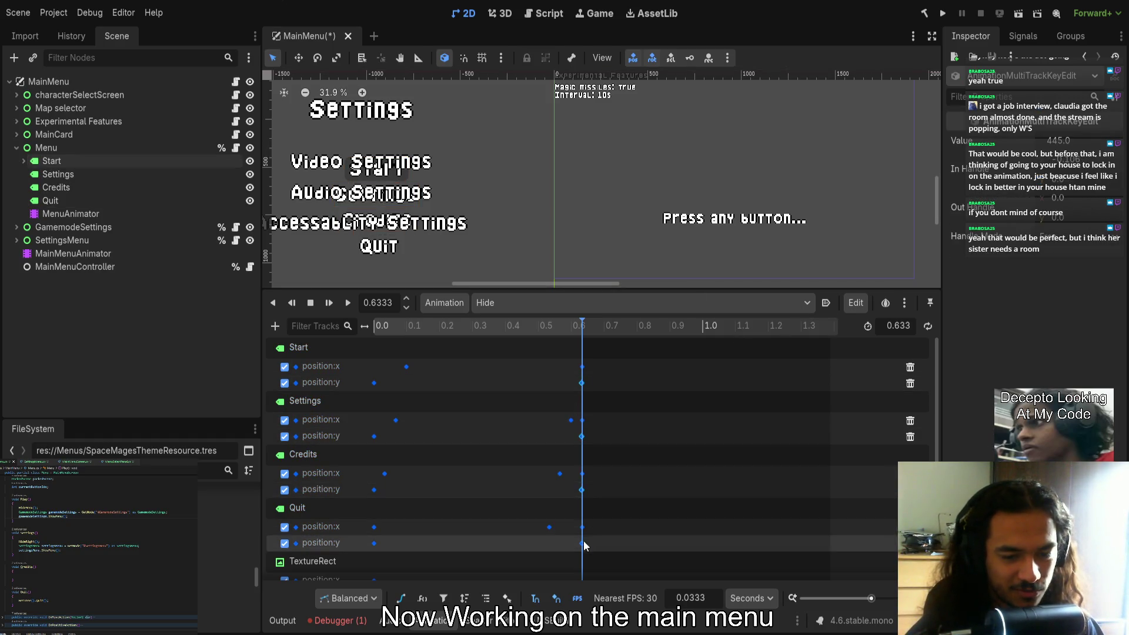
left_click(571, 420)
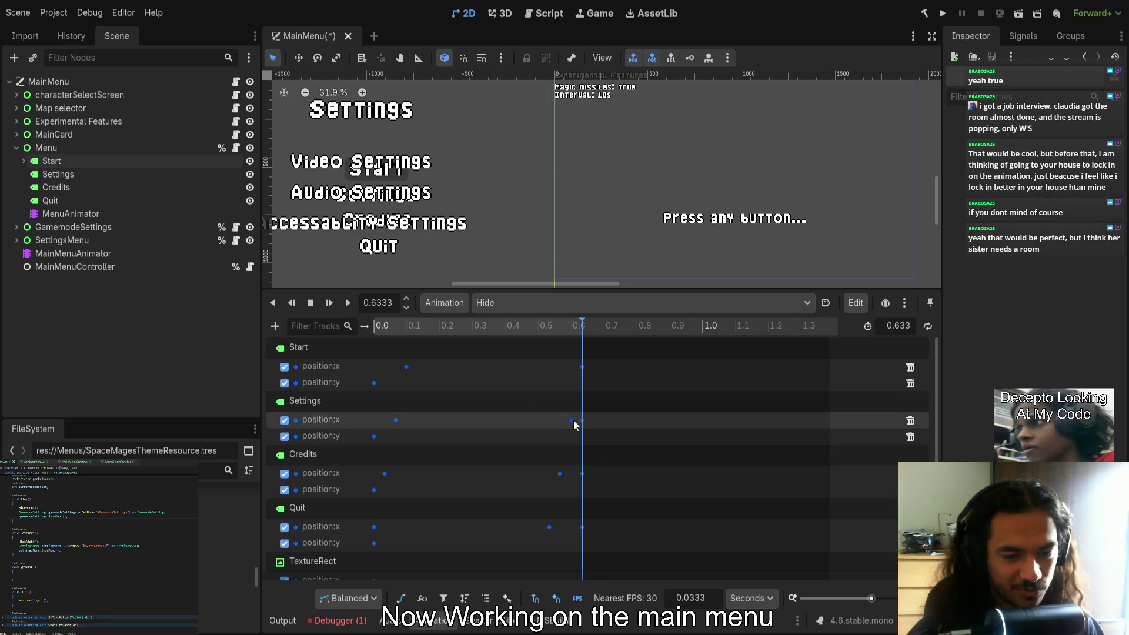
mouse_move(576, 399)
left_mouse_down()
mouse_move(514, 514)
mouse_move(514, 565)
left_mouse_up()
key("Delete")
Move the final position:x keys to about 0.567, with Quit's key at 0.53
left_click_drag(635, 547, 557, 420)
left_click_drag(582, 473, 567, 477)
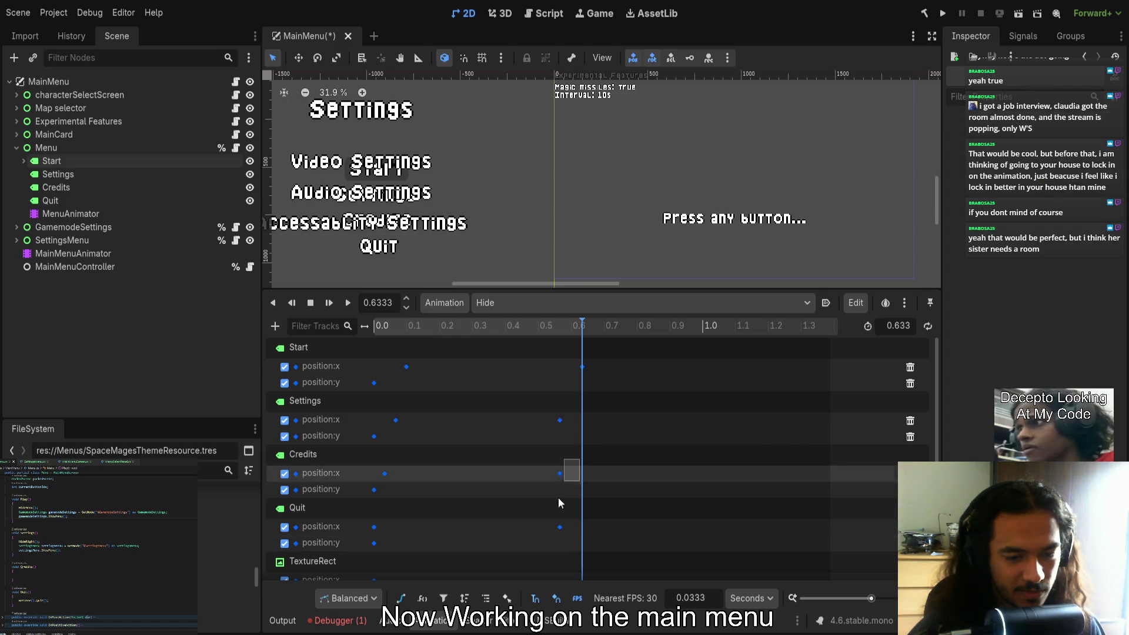
left_click_drag(560, 527, 549, 527)
left_click(560, 420)
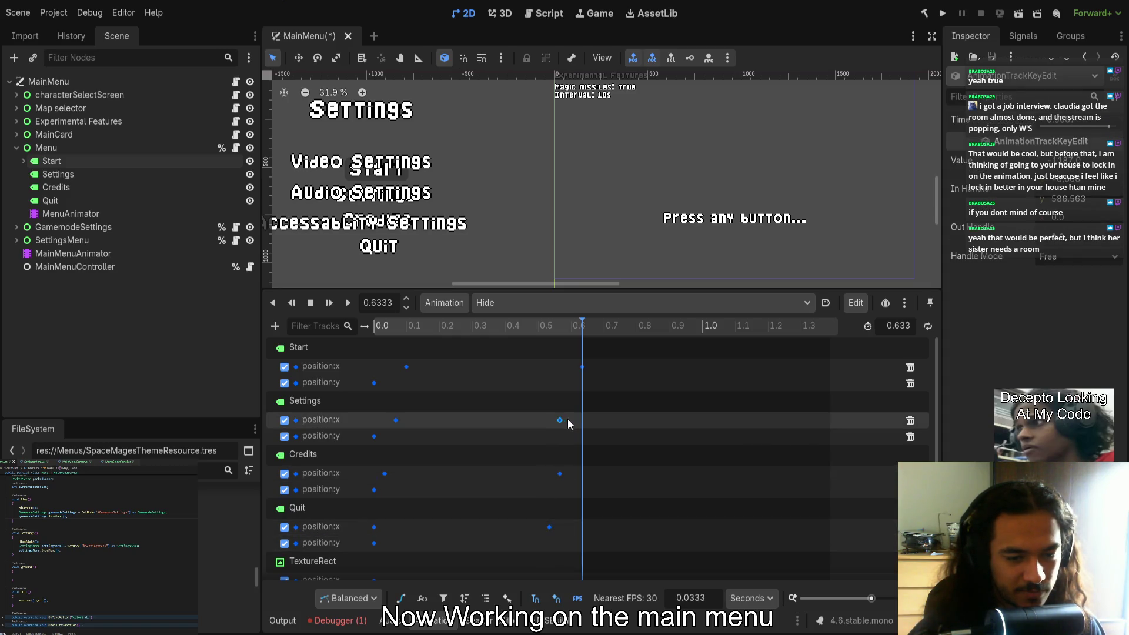
Preview the Hide animation from the start several times, then launch the game
left_click(310, 305)
left_click(348, 305)
left_click_drag(529, 326, 586, 317)
left_click_drag(603, 358, 521, 537)
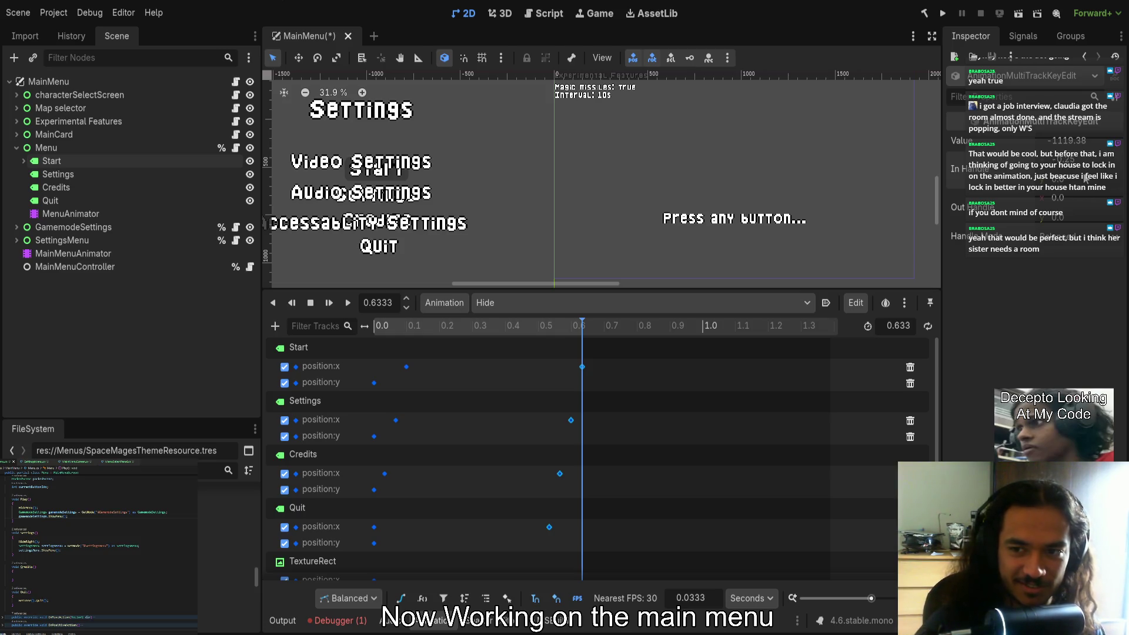
left_click_drag(535, 330, 372, 328)
left_click(347, 303)
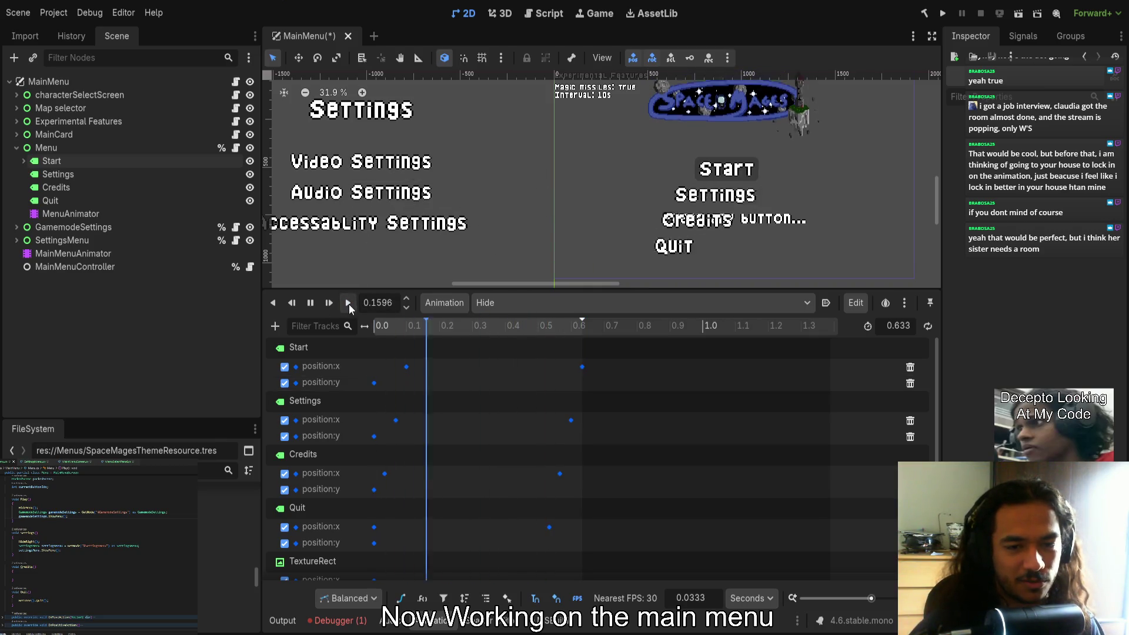
left_click(311, 303)
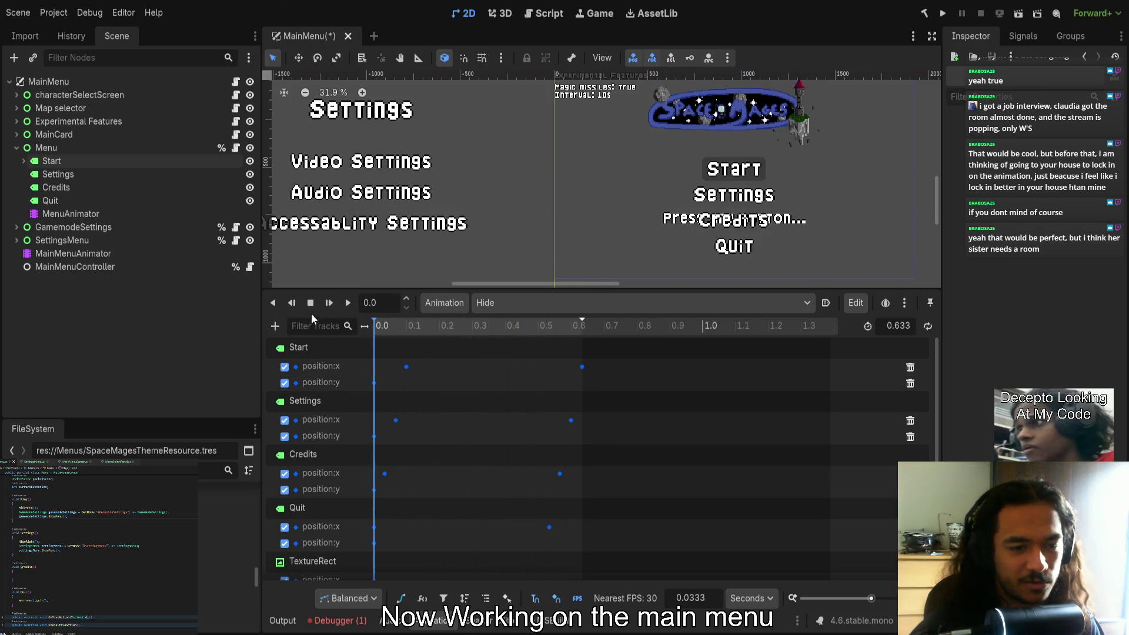
left_click(349, 303)
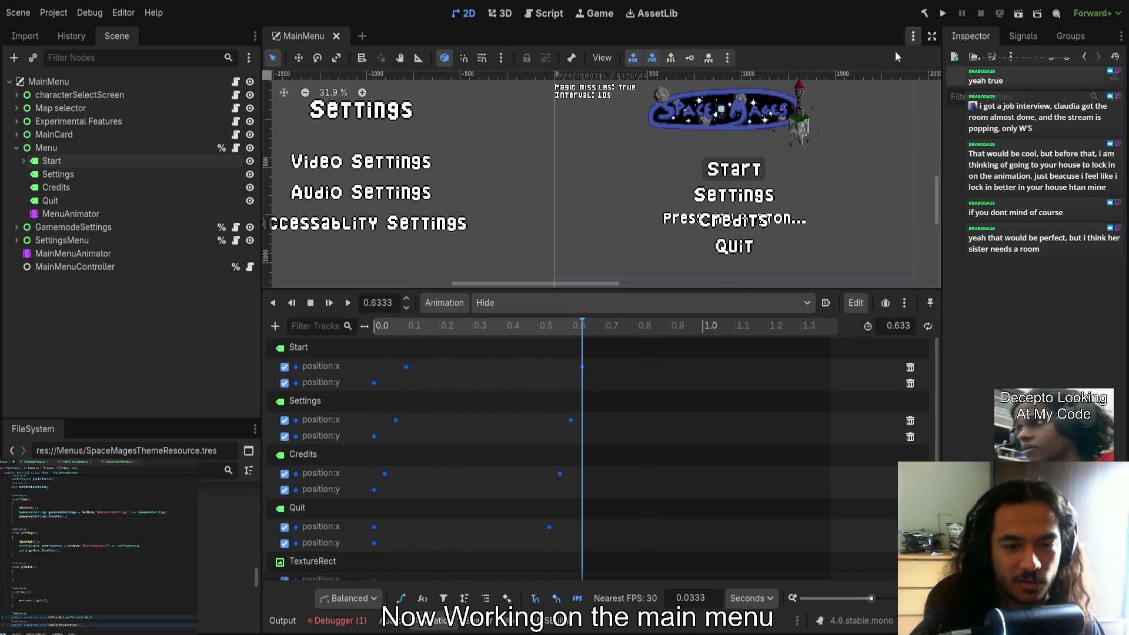
left_click(945, 14)
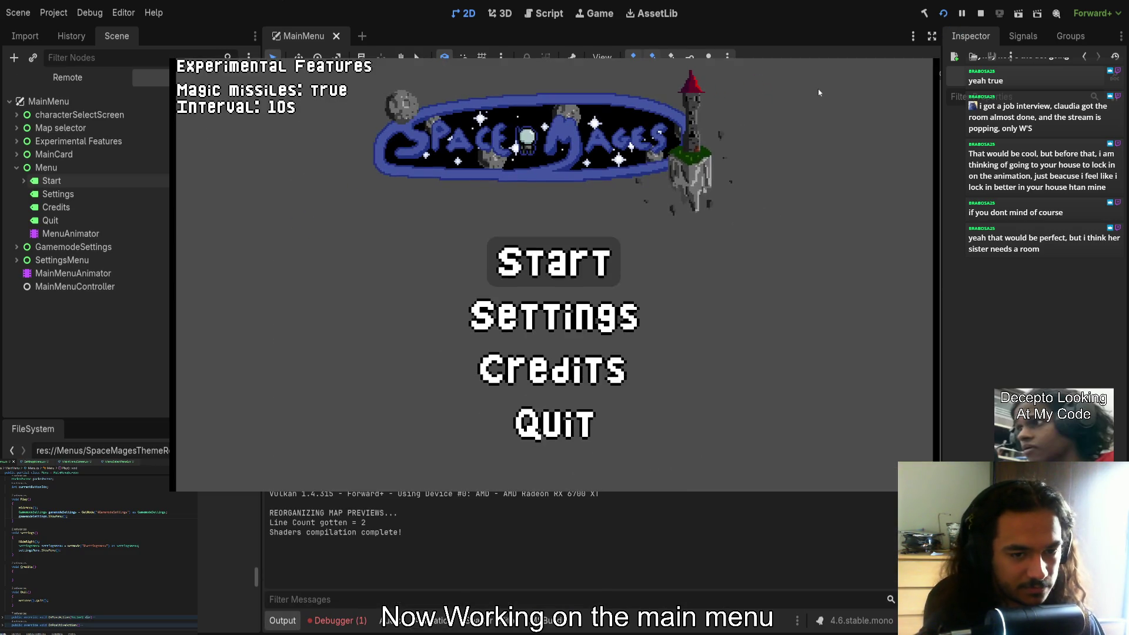
In the running game, open Gamemode settings and then Settings, returning to the main menu each time
key("Return")
key("Escape")
key("Down")
key("Return")
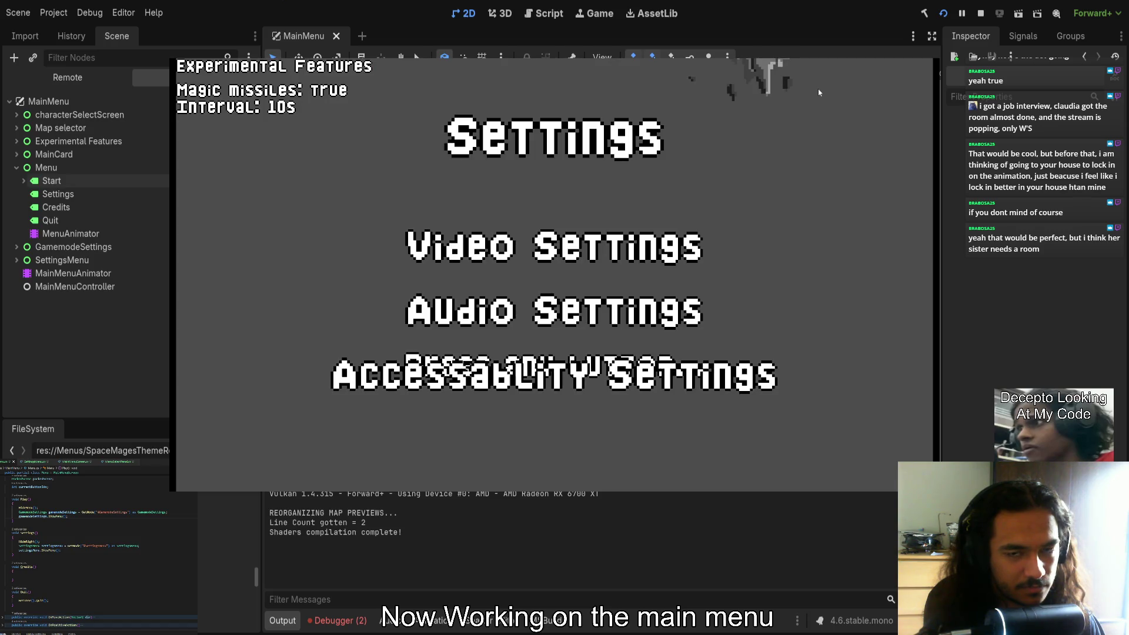
key("Escape")
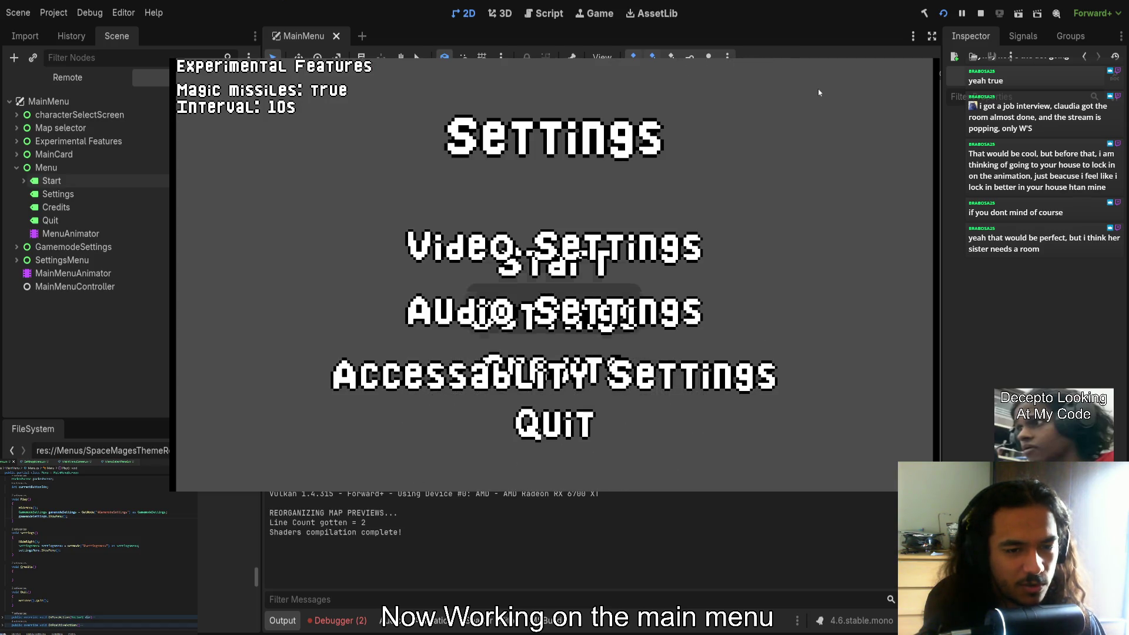
Reopen and leave Settings, stop the game, and show the logged errors
key("Return")
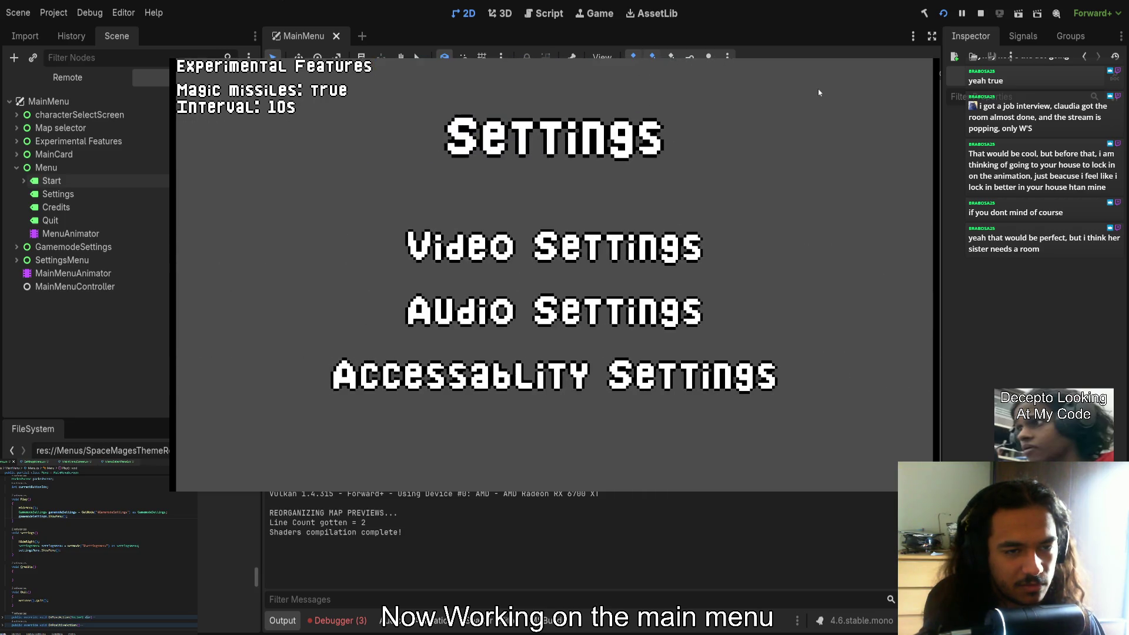
key("Escape")
key("F8")
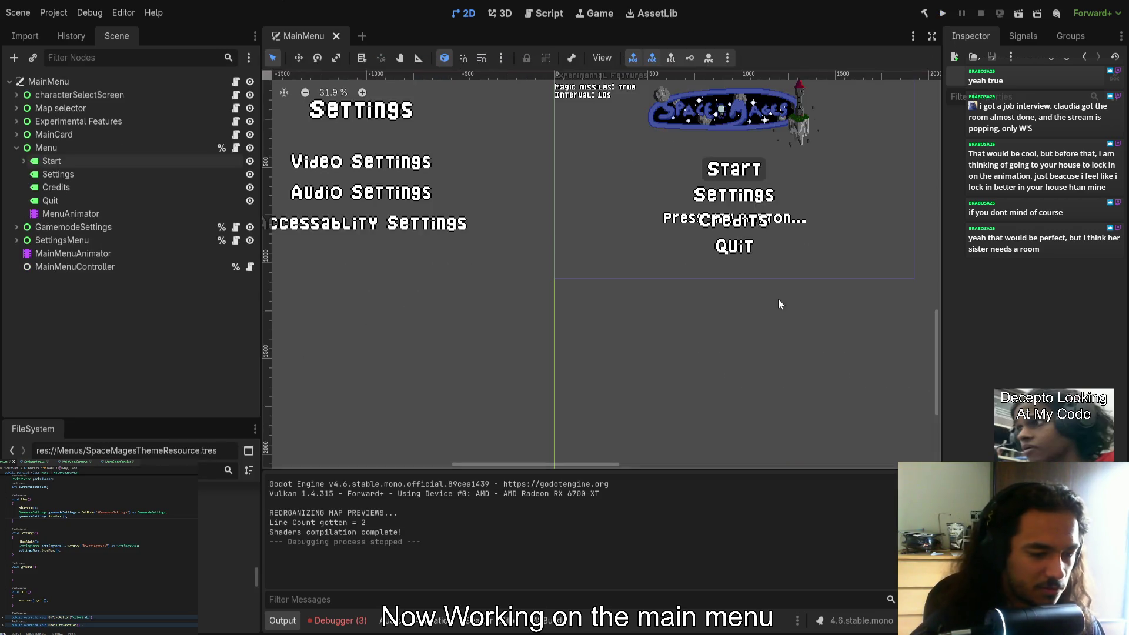
left_click(337, 621)
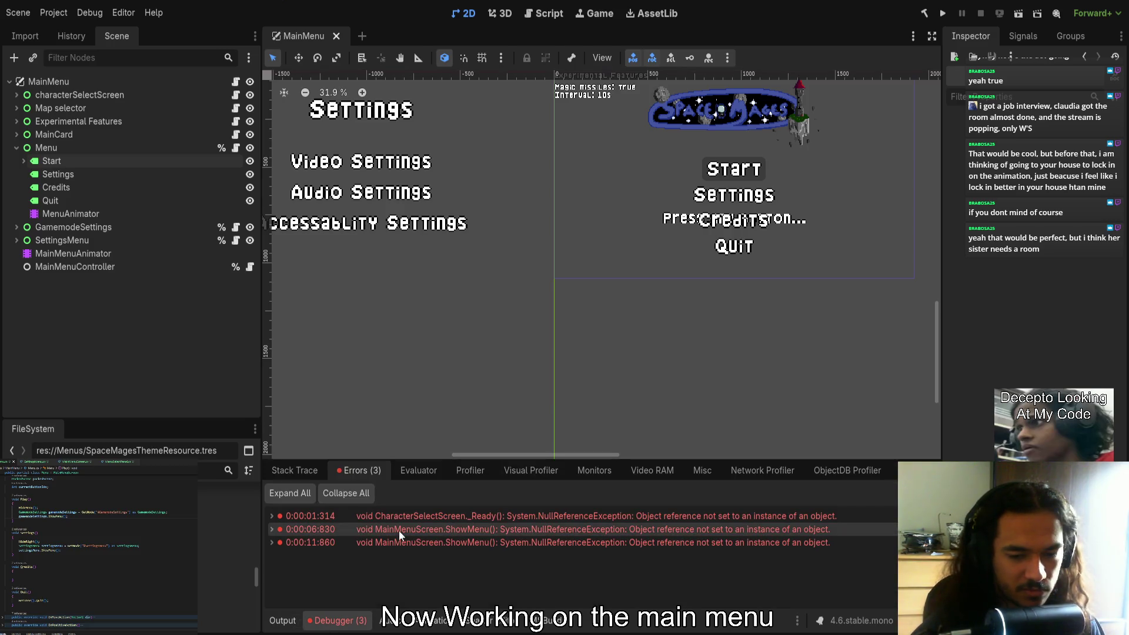
Expand the ShowMenu null-reference error and follow its stack trace to the Menu.cs:27 call
left_click(271, 530)
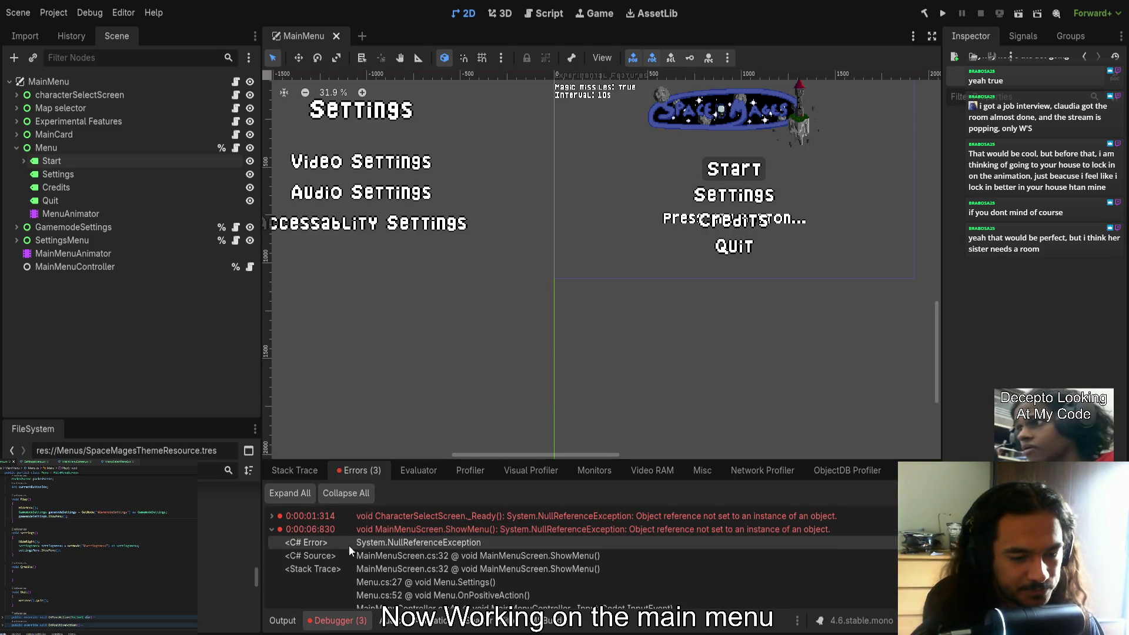
left_click(368, 549)
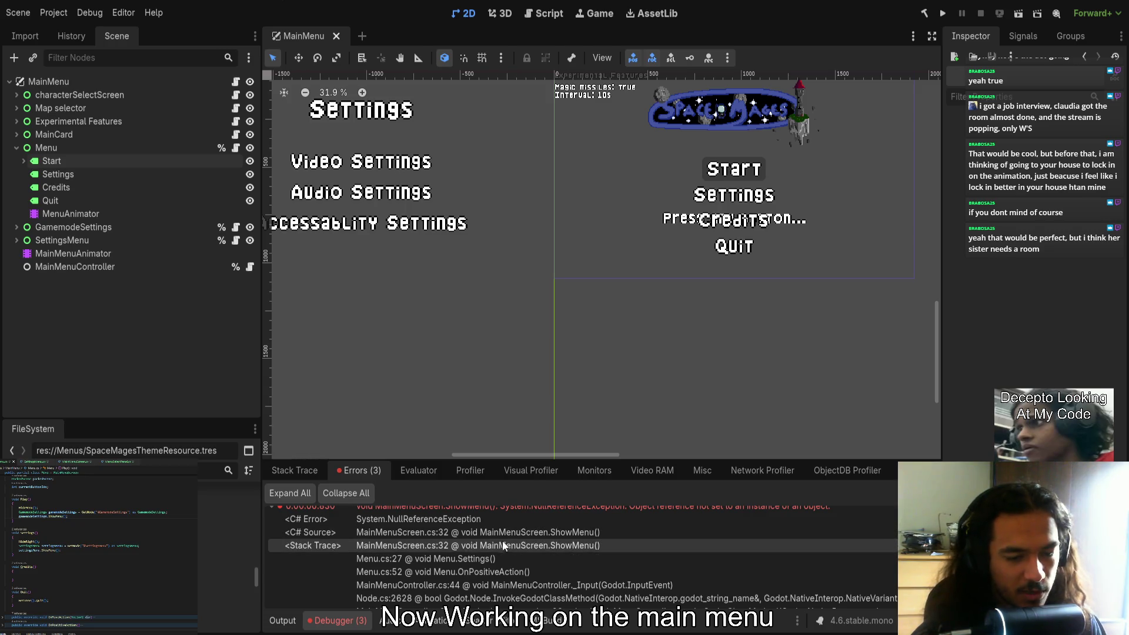
scroll(489, 568, "down", 1)
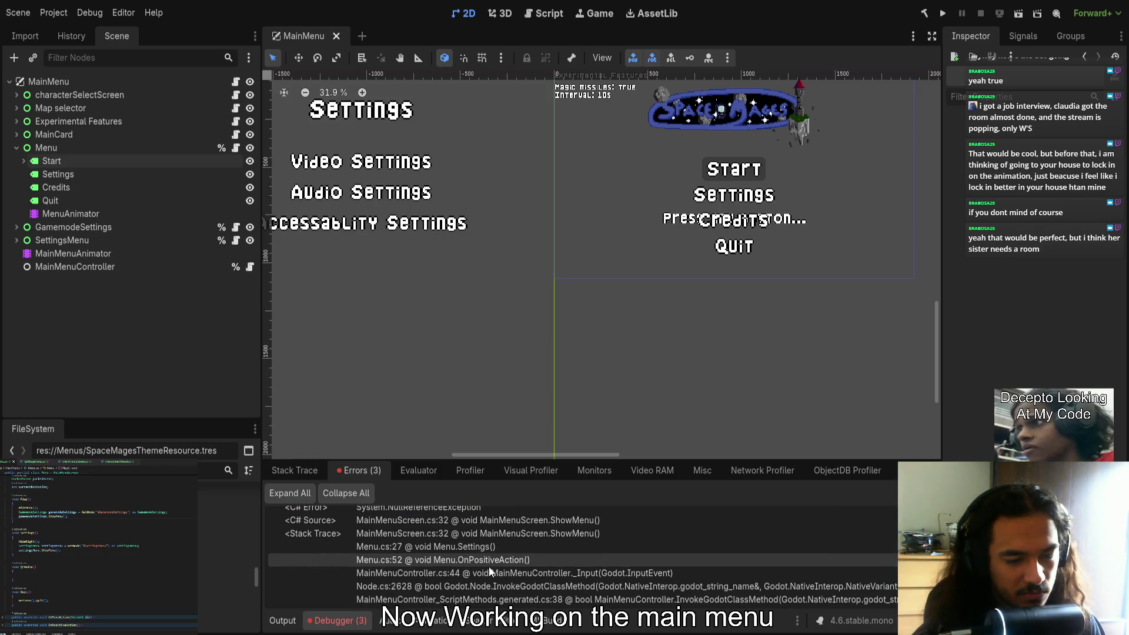
left_click(450, 546)
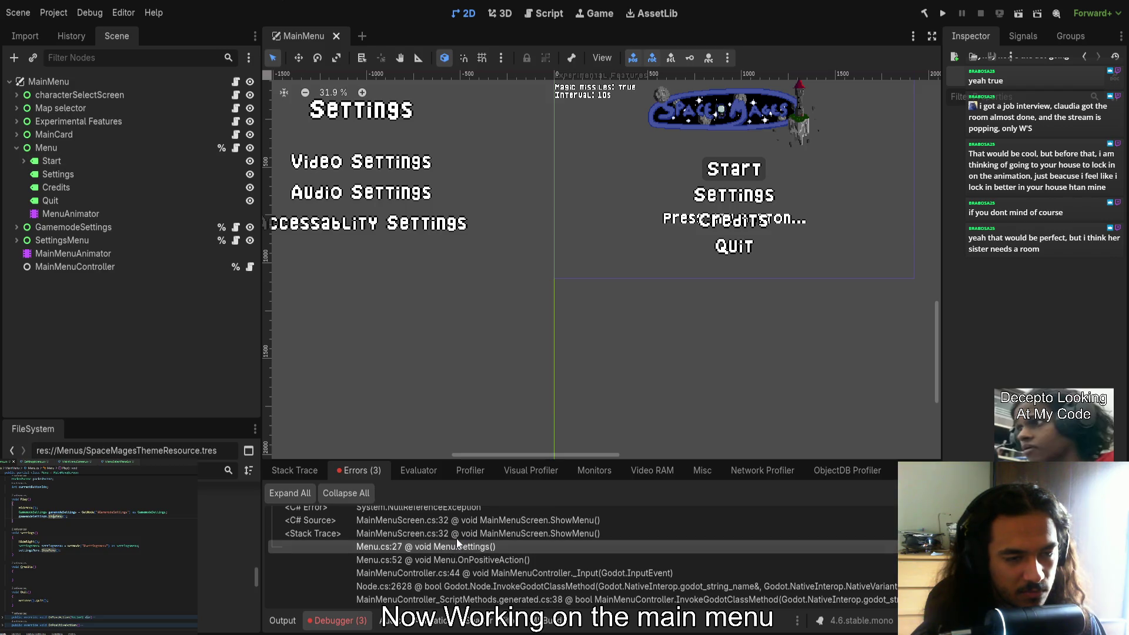
scroll(58, 579, "up", 3)
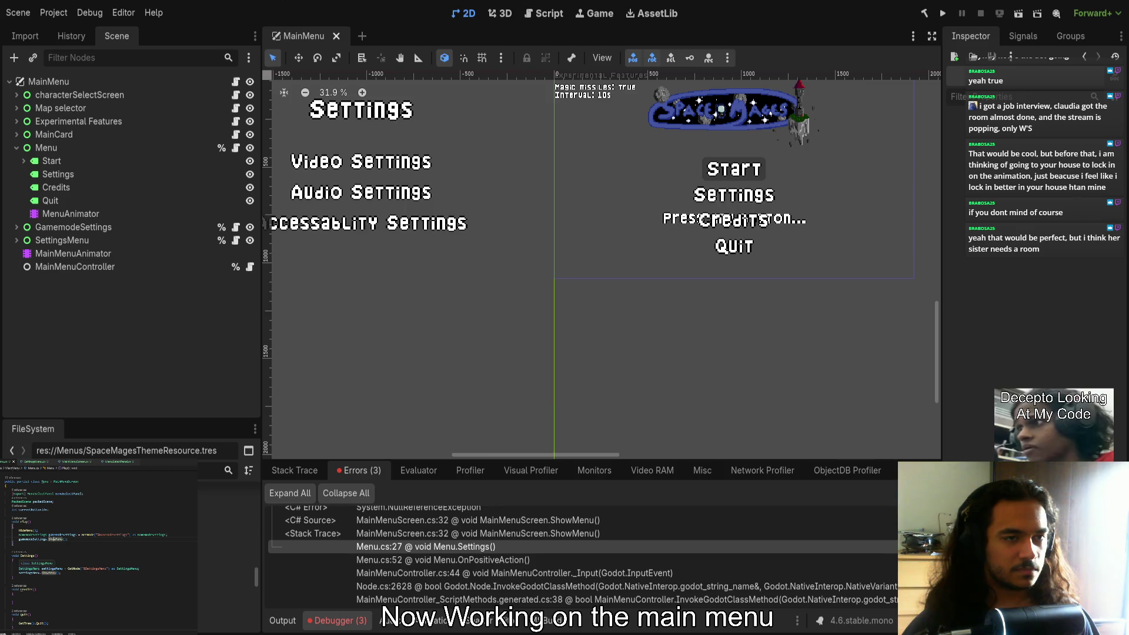
Go from the SettingsMenu script to the MainMenuScreen definition, then jump to the error's C# source line
left_click(34, 462)
left_click(68, 509)
left_click(80, 489, "ctrl")
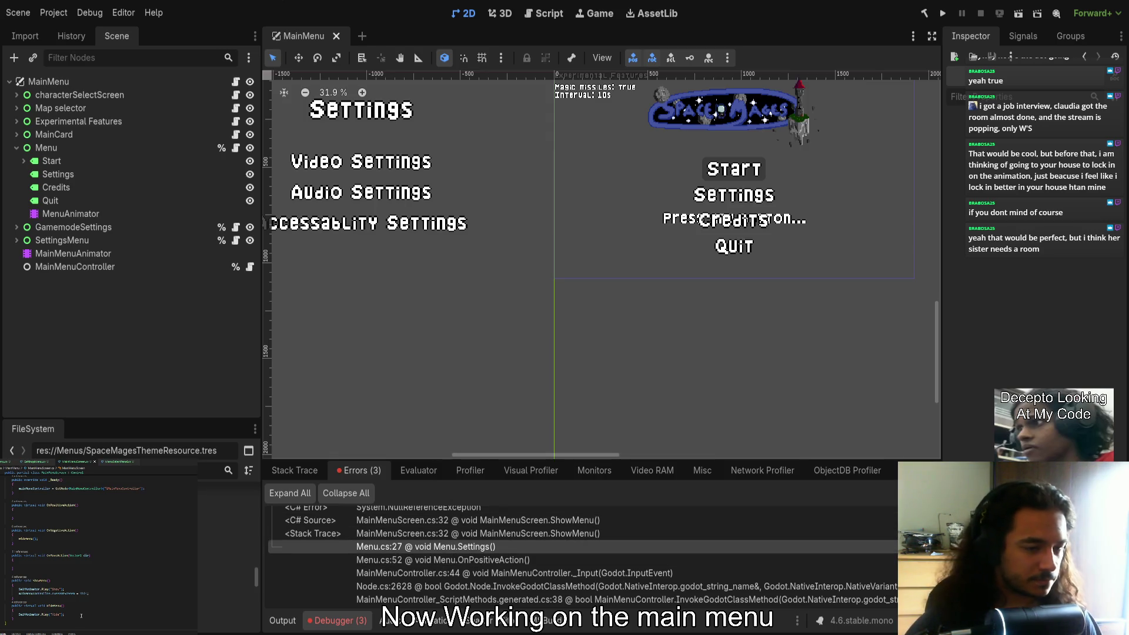
scroll(82, 588, "up", 3)
scroll(81, 616, "down", 3)
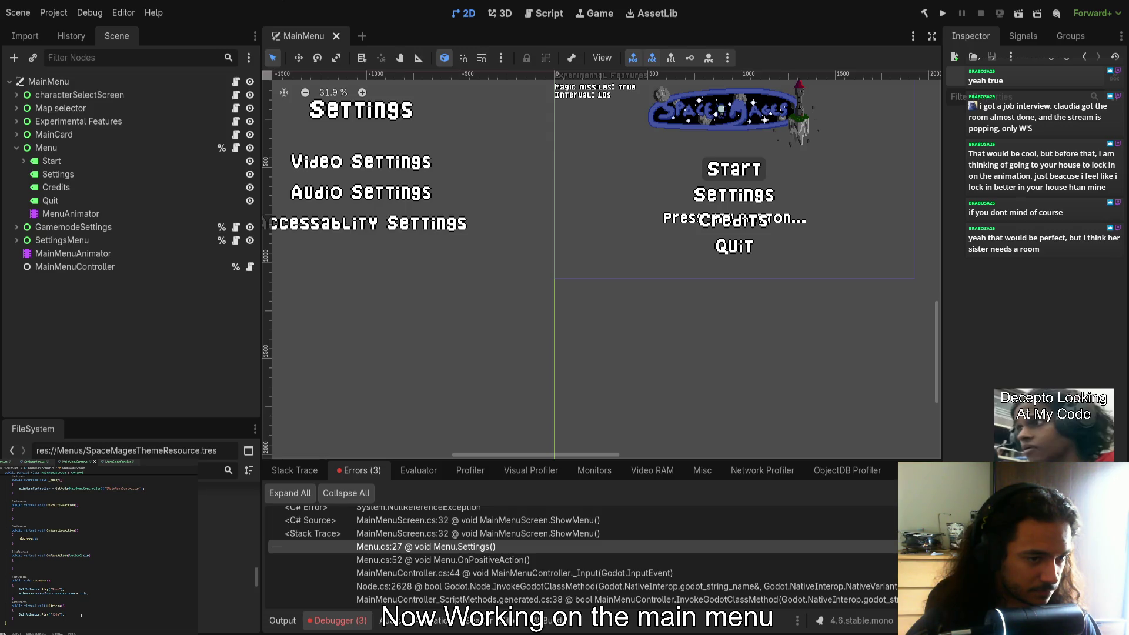
scroll(517, 534, "up", 1)
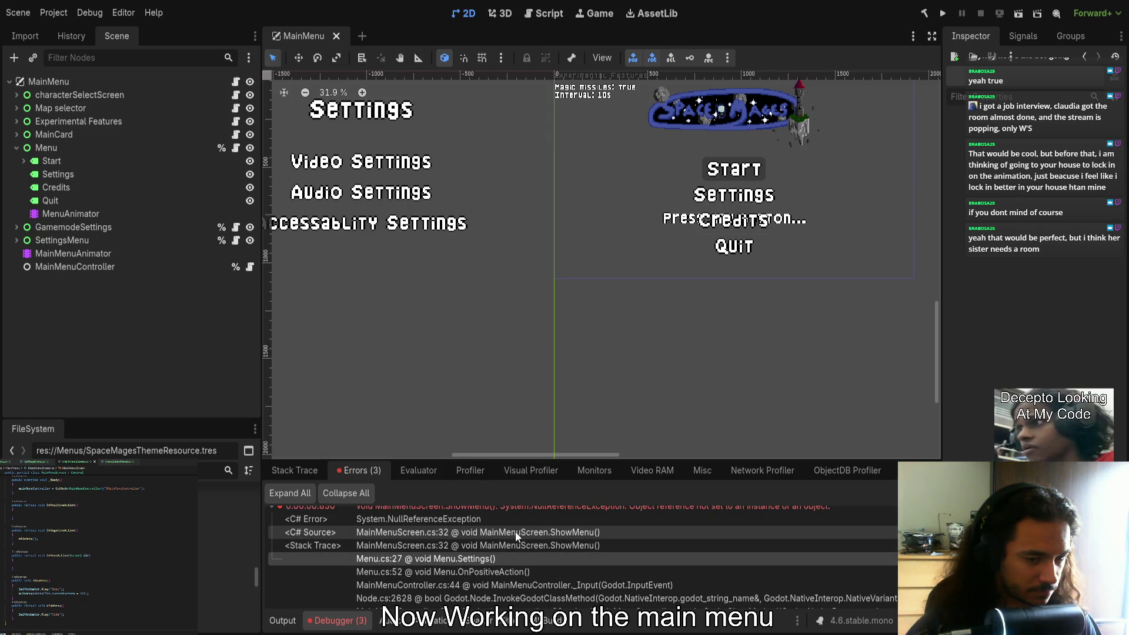
left_click(517, 534)
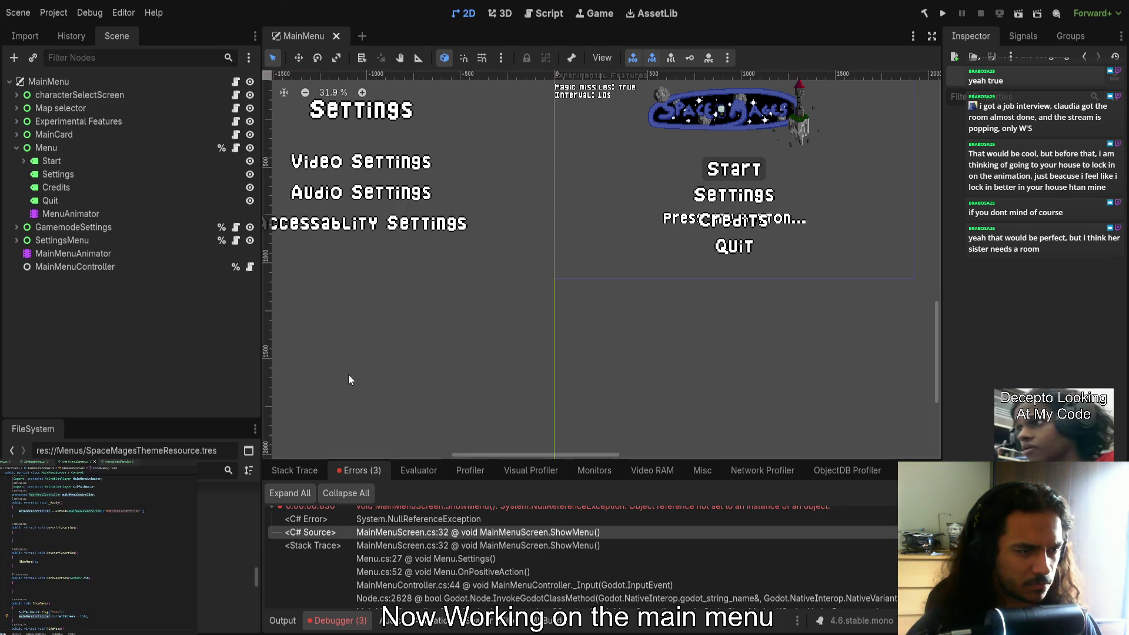
Inspect MainMenuController, narrow the Scene dock to widen the 2D view, and build and run the game
left_click(128, 266)
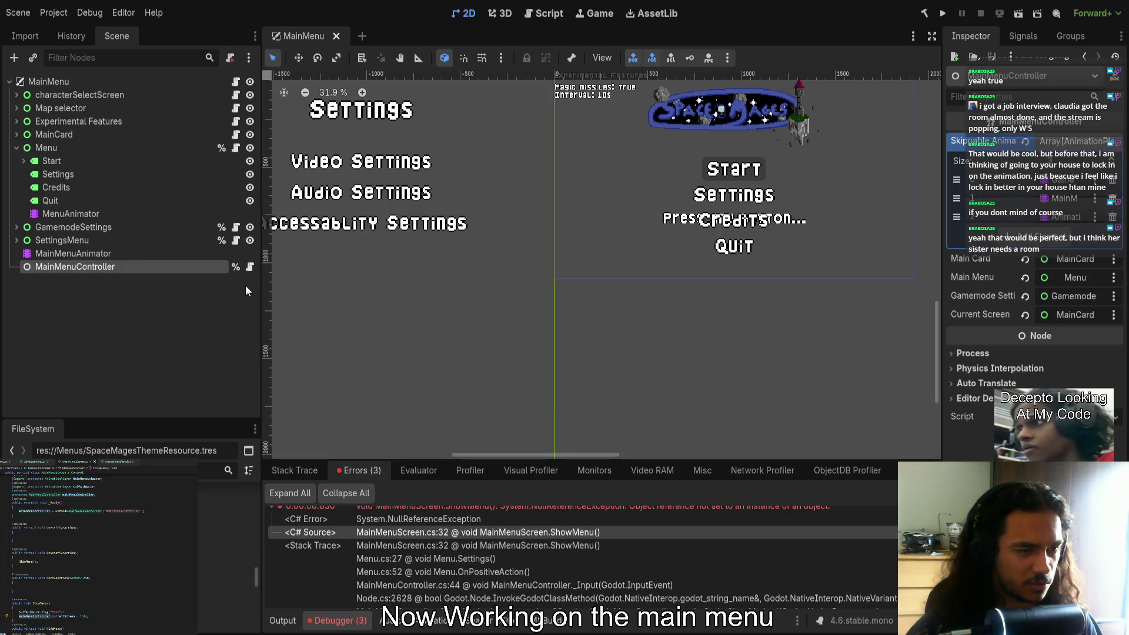
left_click_drag(264, 310, 151, 314)
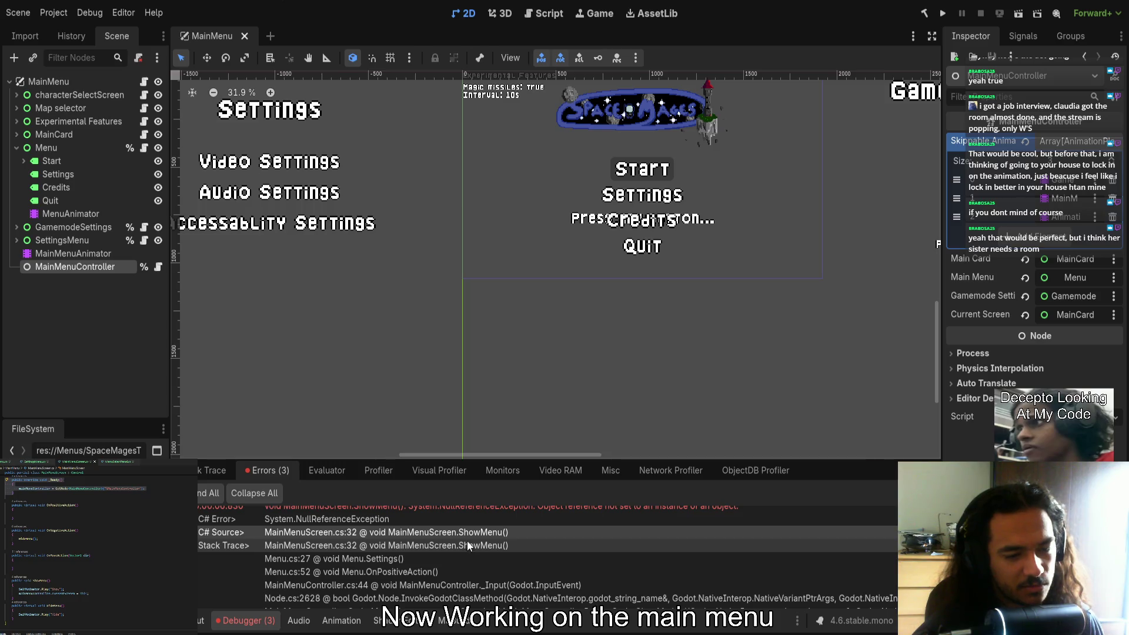
scroll(472, 534, "up", 2)
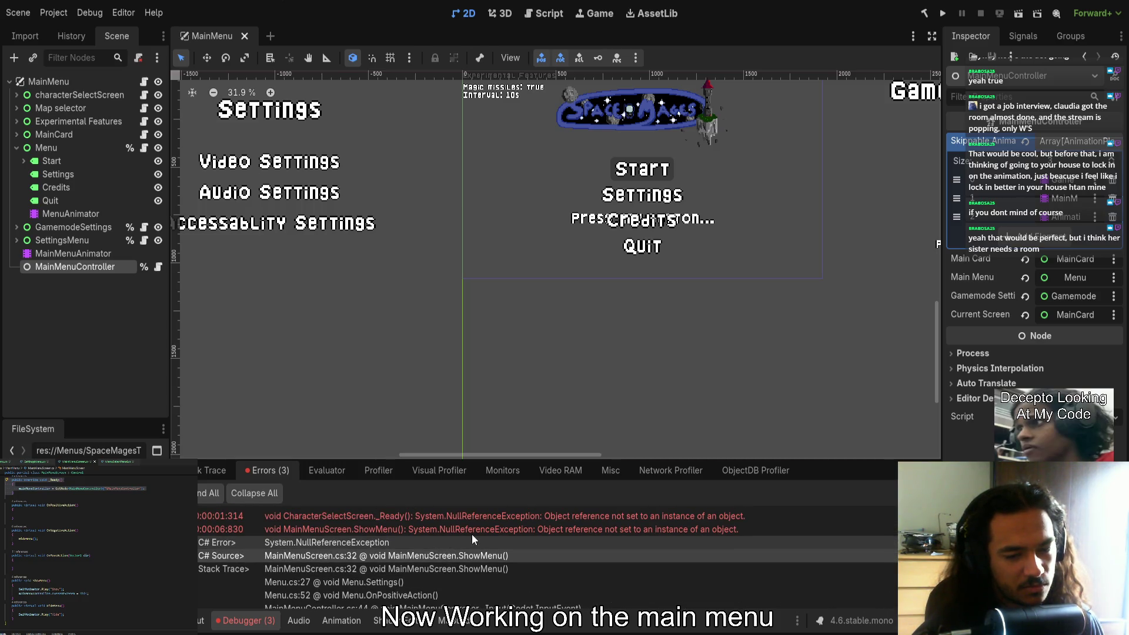
left_click(948, 13)
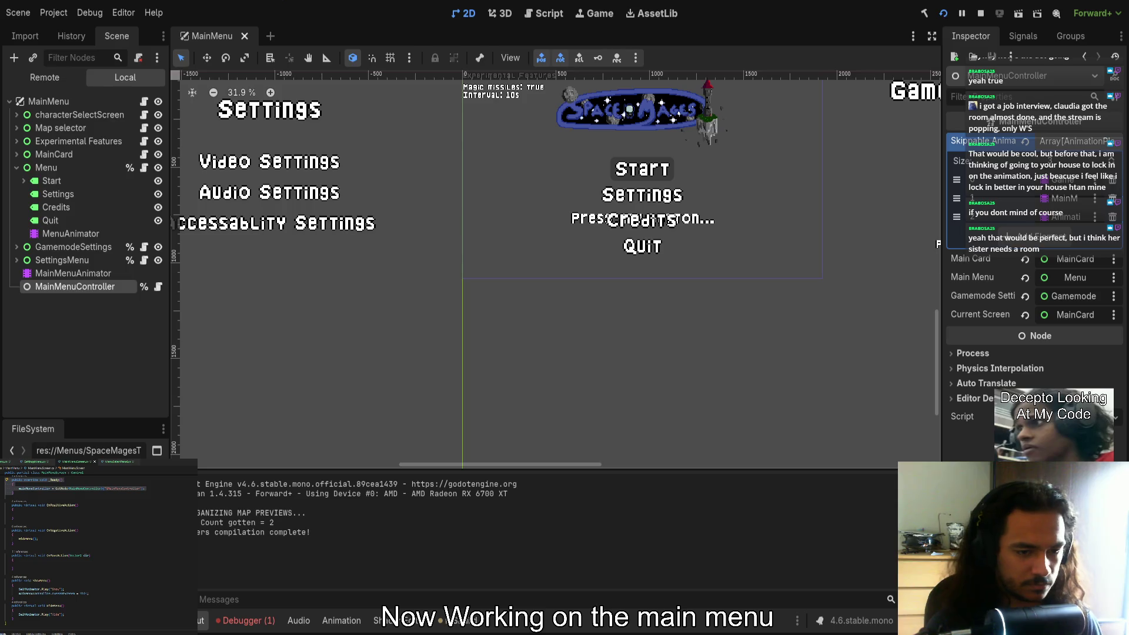
Restart the game, then open Gamemode Settings from Start and go back to the main menu
key("F8")
left_click(946, 14)
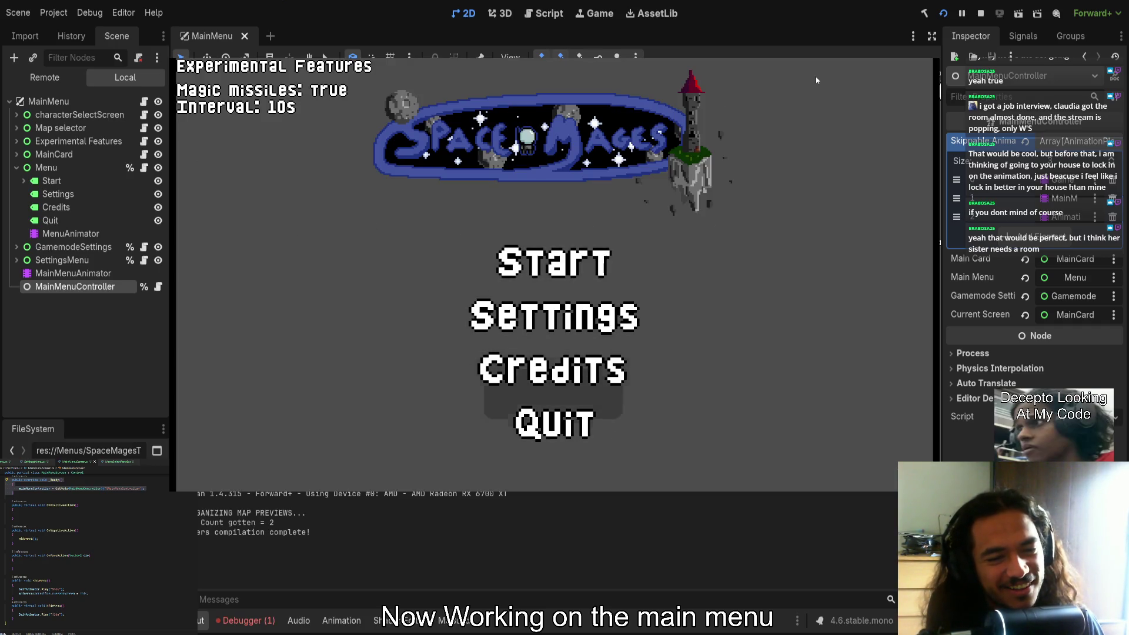
key("Up")
key("Up")
key("Return")
key("Escape")
Open and leave the Settings screen, stop the game, and list the debugger errors
key("Down")
key("Return")
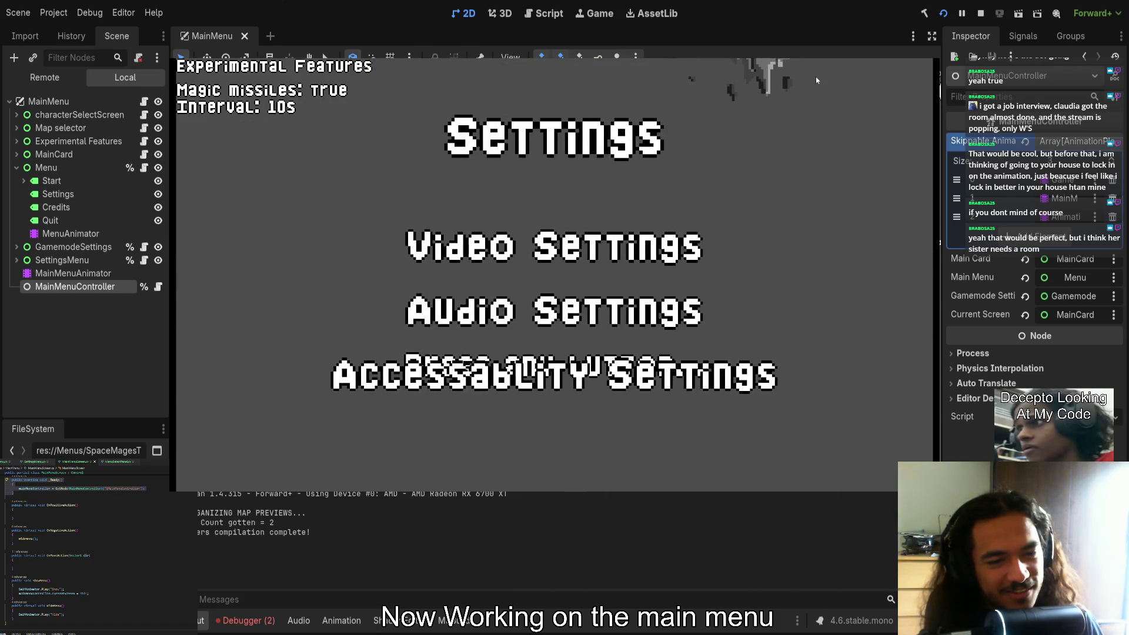
key("Escape")
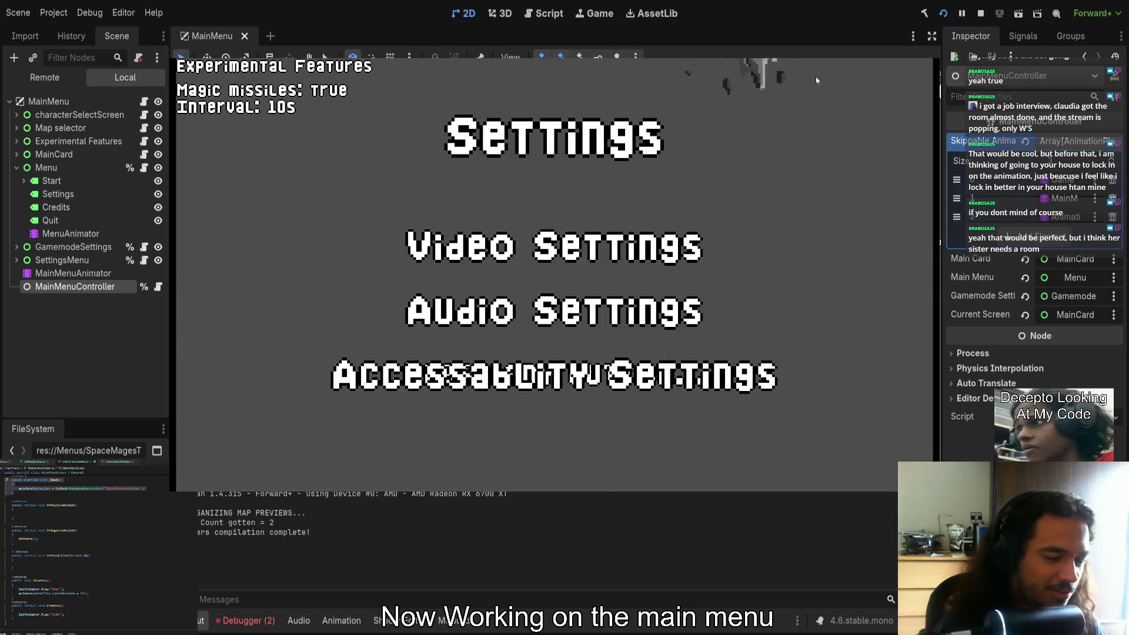
key("F8")
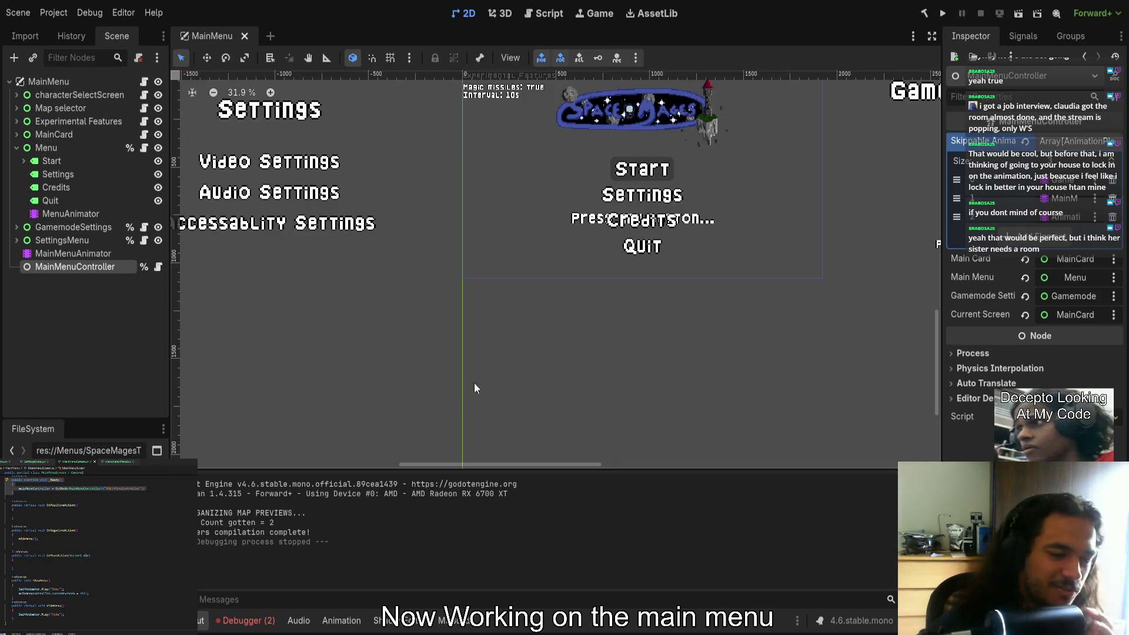
left_click(231, 621)
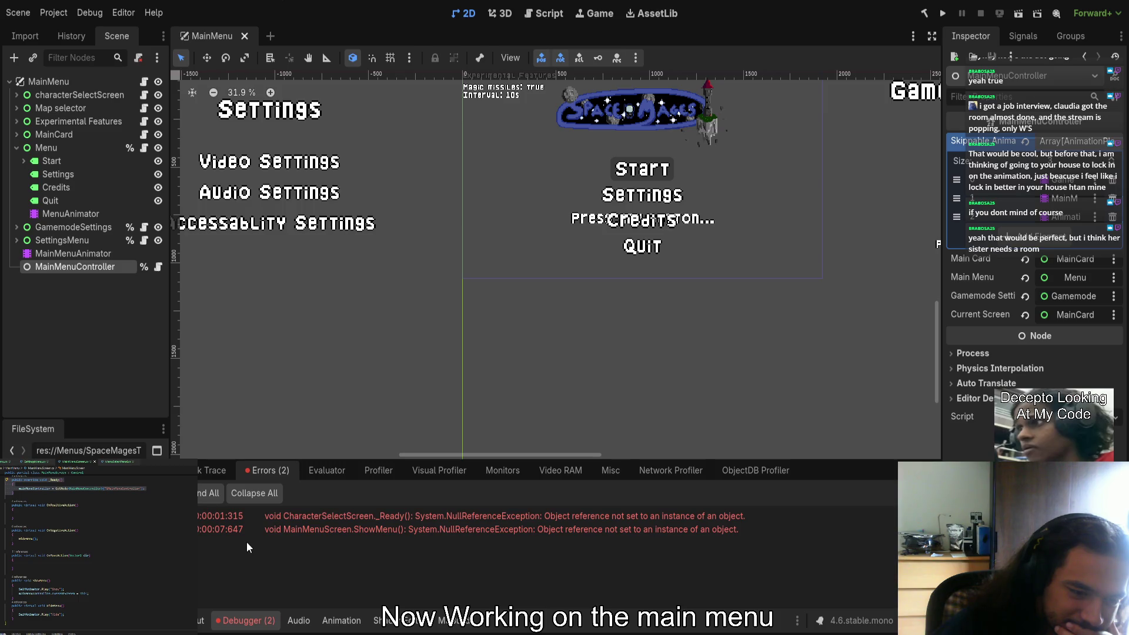
Expand the MainMenuScreen.ShowMenu error to read its stack trace
left_click(259, 516)
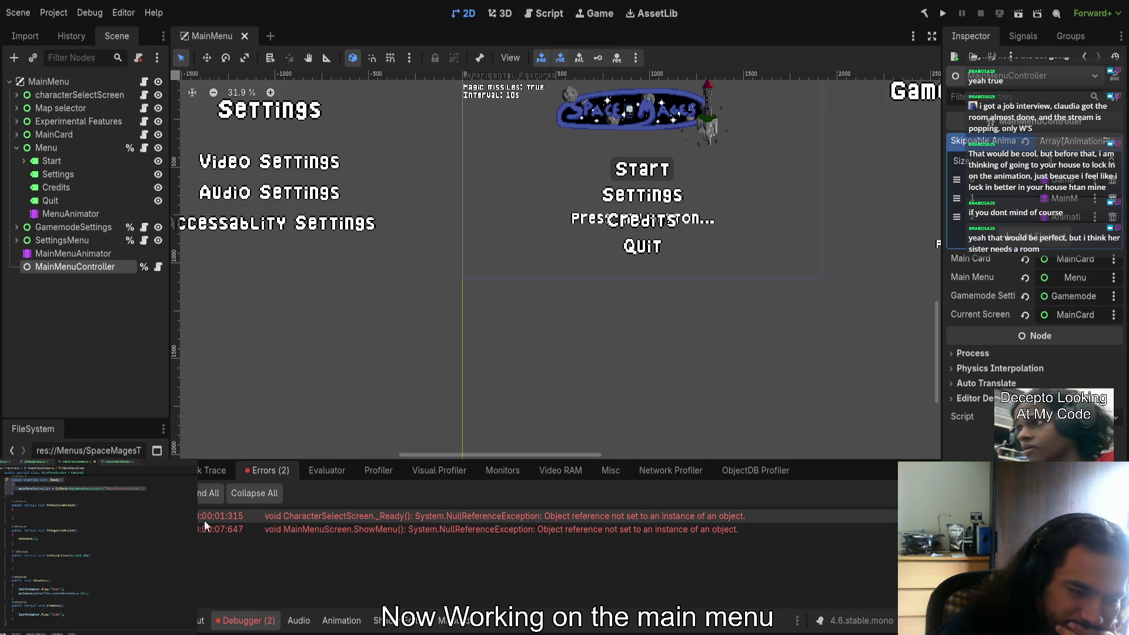
left_click(330, 530)
scroll(340, 546, "down", 1)
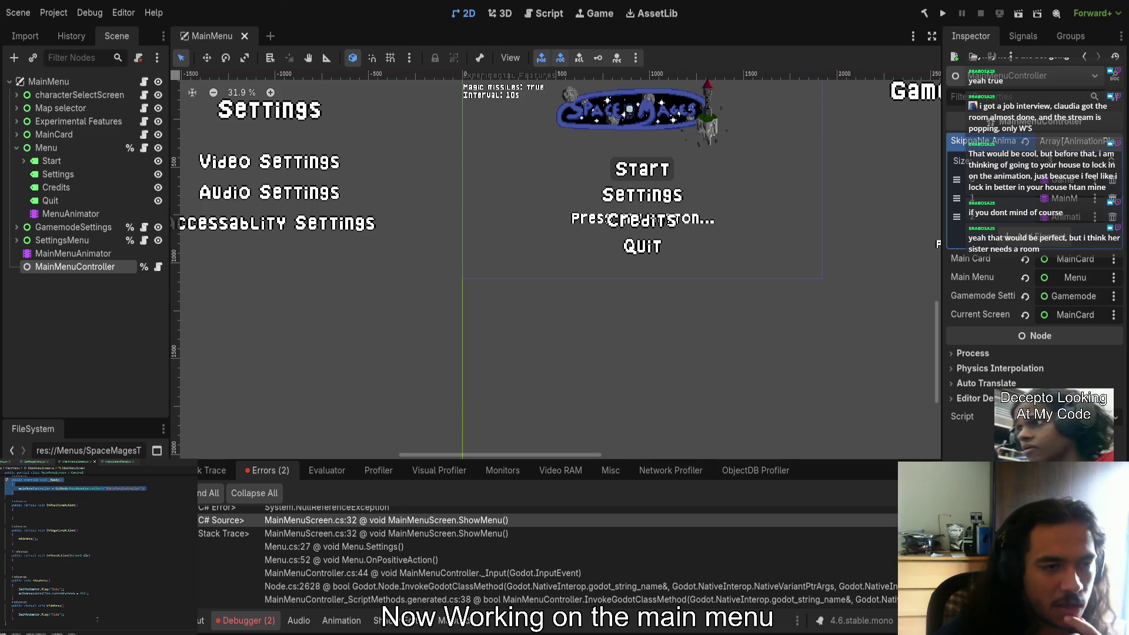
scroll(91, 538, "up", 3)
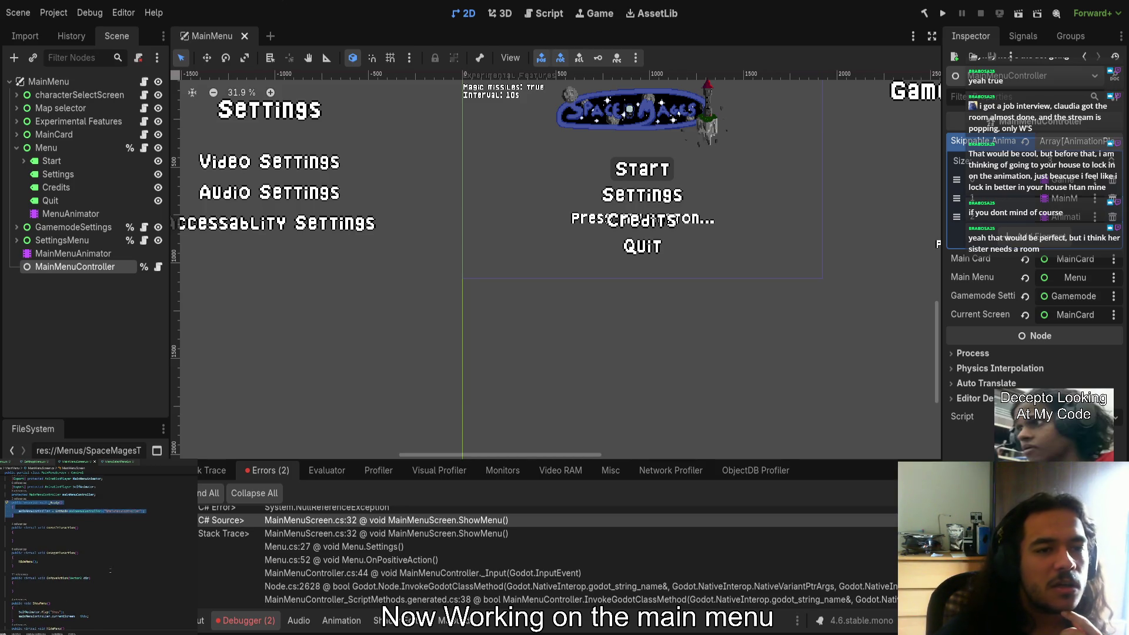
Select the mainMenuController field name, then open the GamemodeSettings node's script
left_click(37, 511)
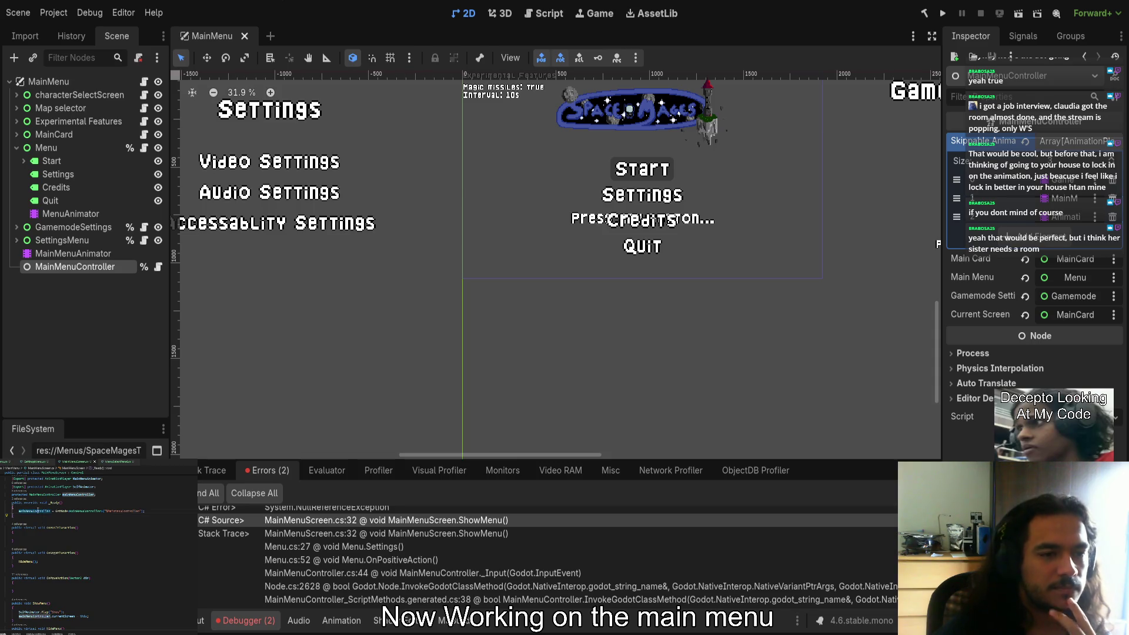
double_click(37, 512)
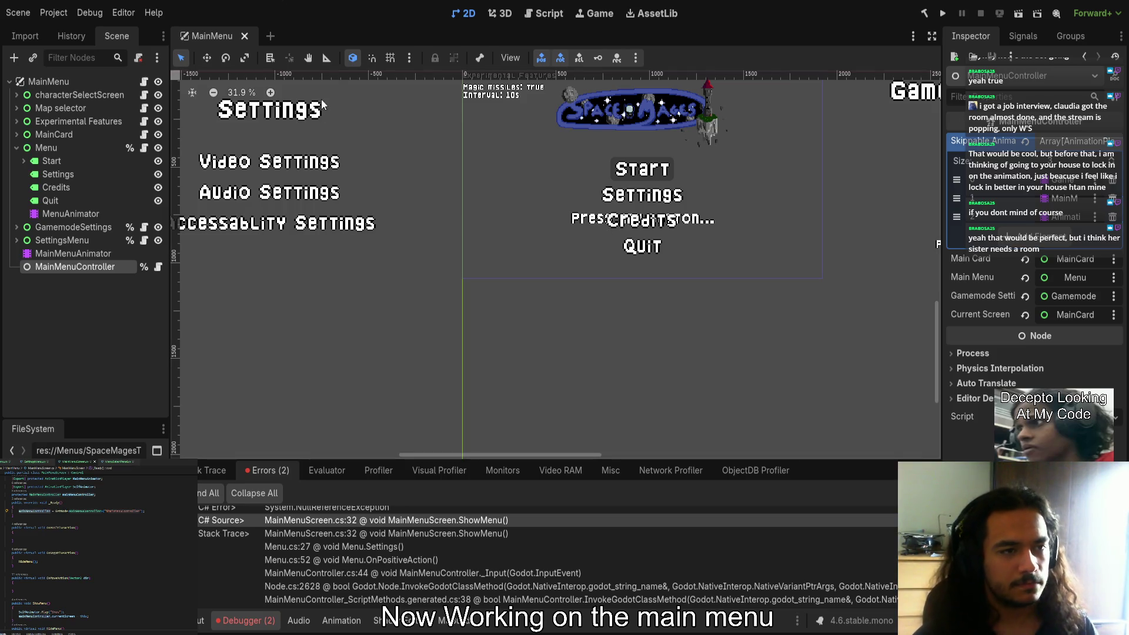
left_click(61, 228)
left_click(144, 227)
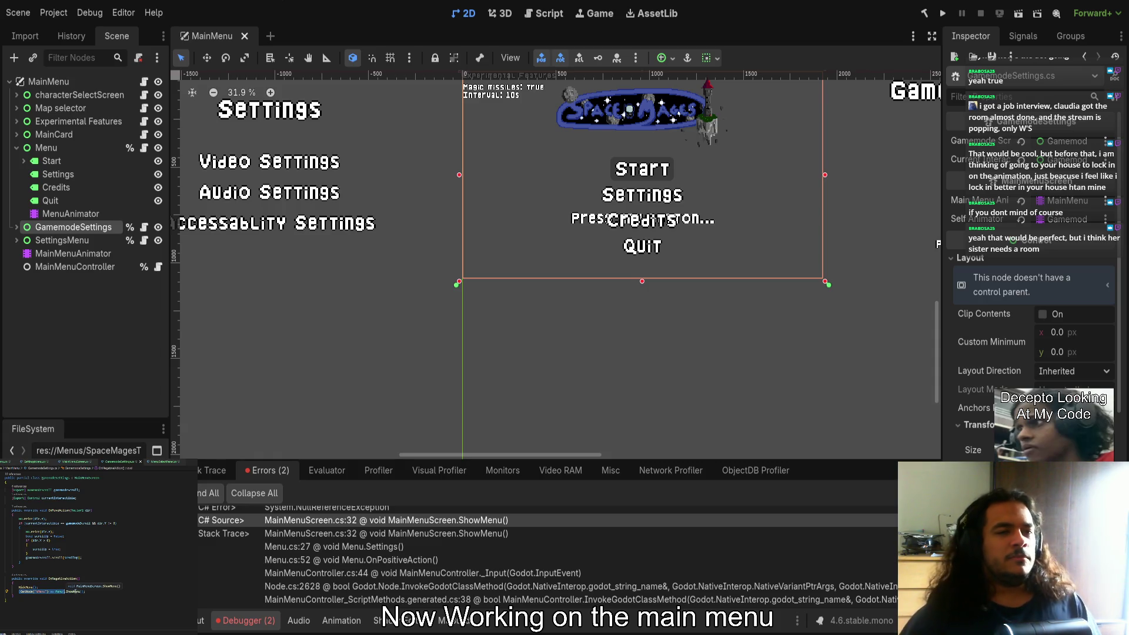
Flip through the MenuSelectPanel, GamemodeSettings, SettingsMenu, MainMenuScreen and Menu scripts
left_click(161, 463)
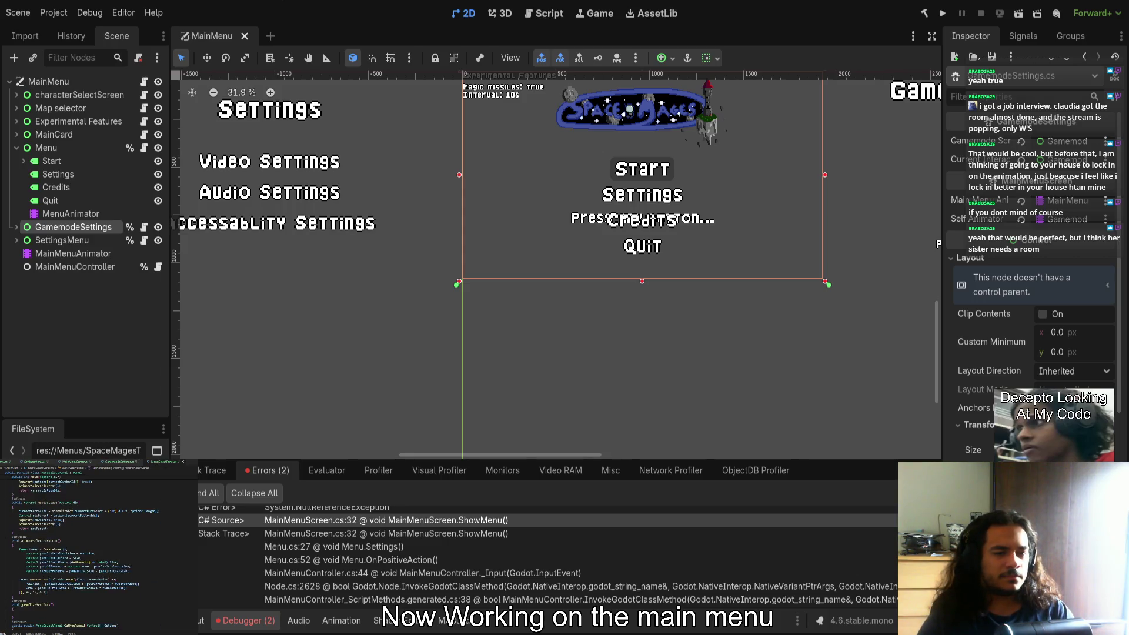
scroll(94, 547, "down", 4)
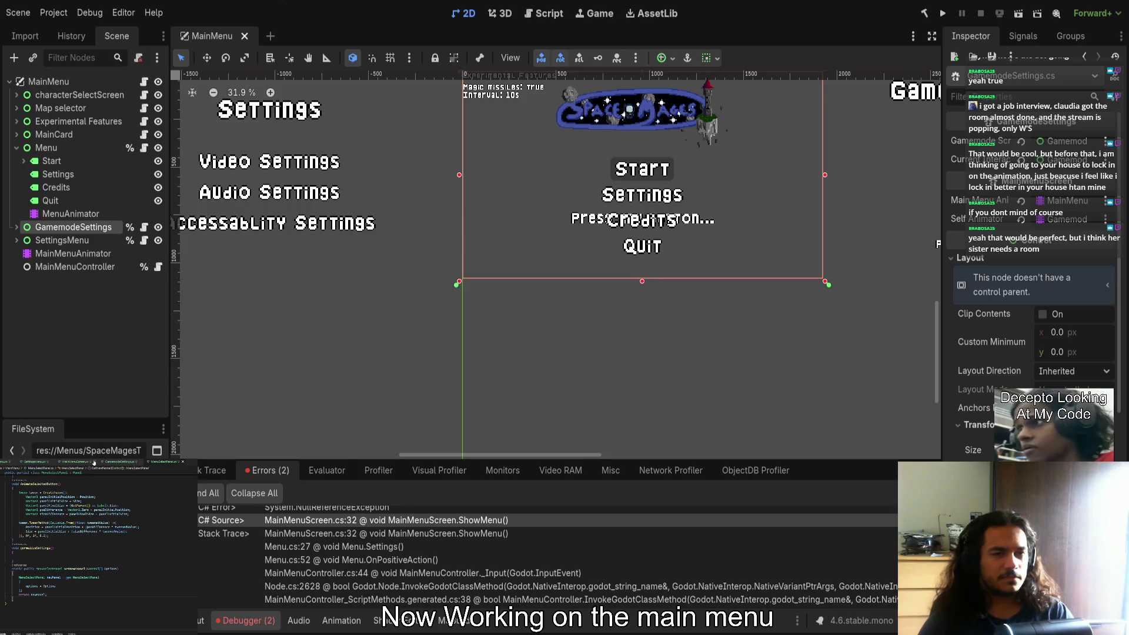
left_click(123, 462)
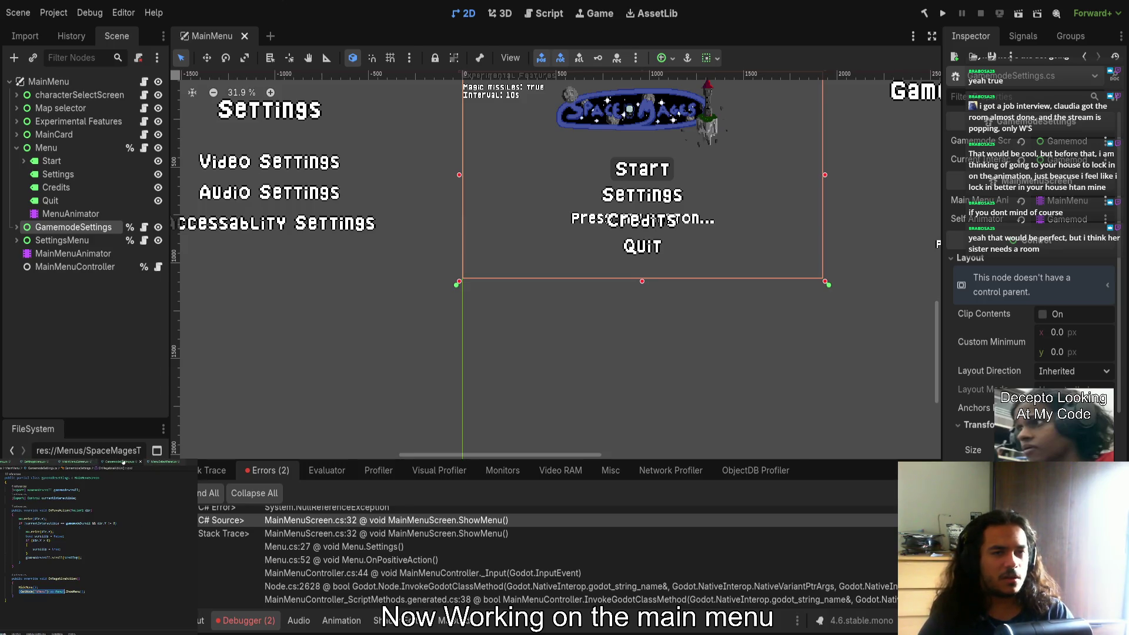
left_click(42, 463)
left_click(9, 462)
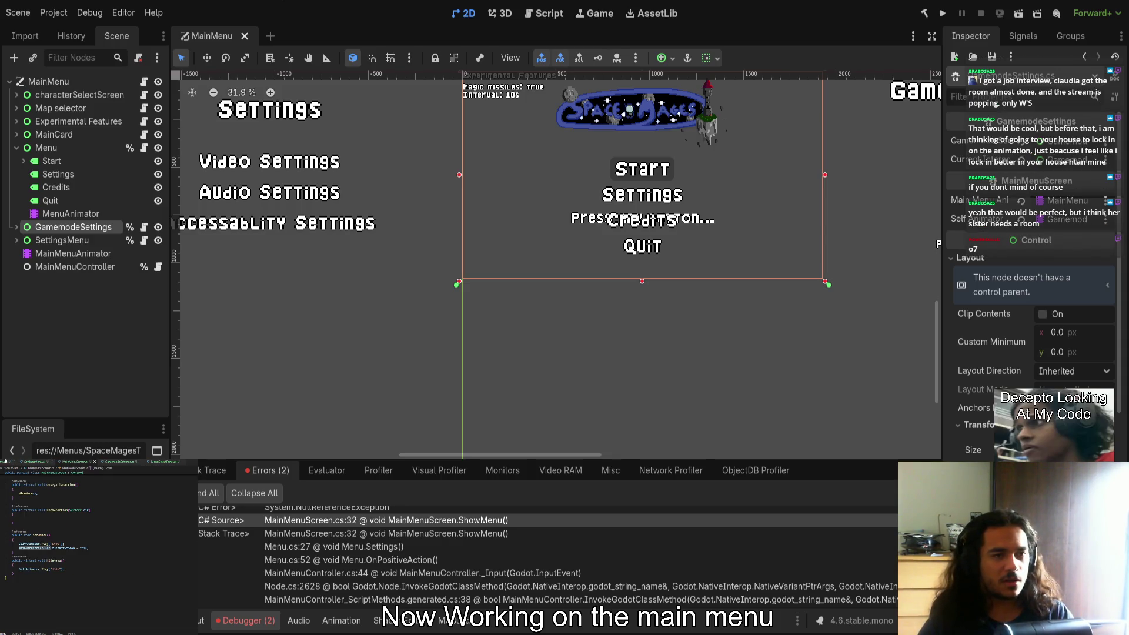
left_click(5, 462)
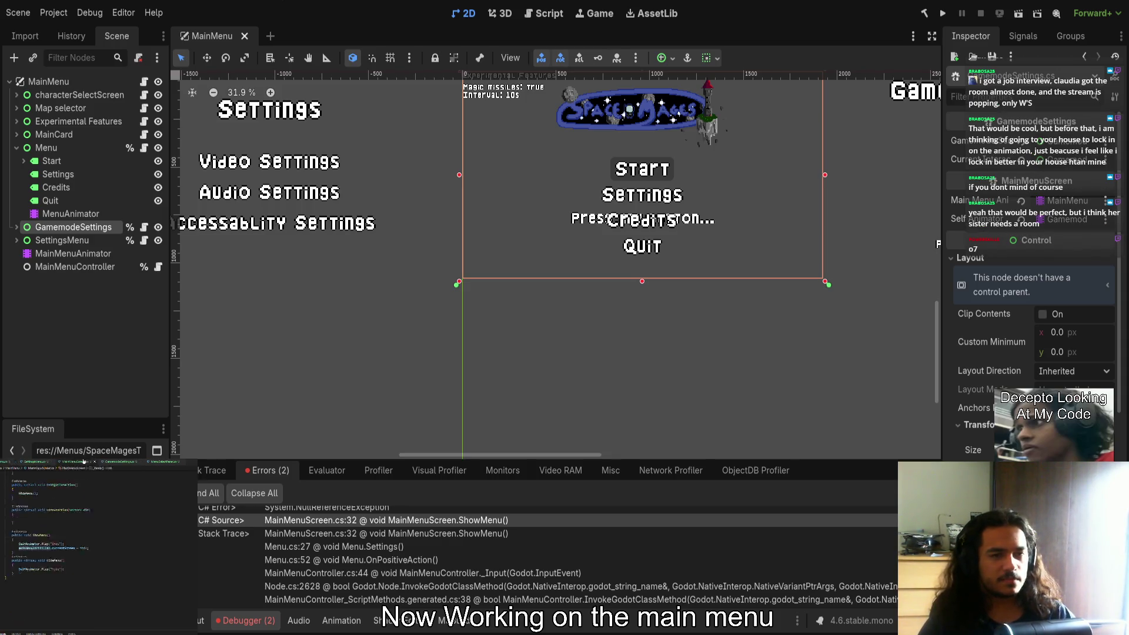
left_click(118, 463)
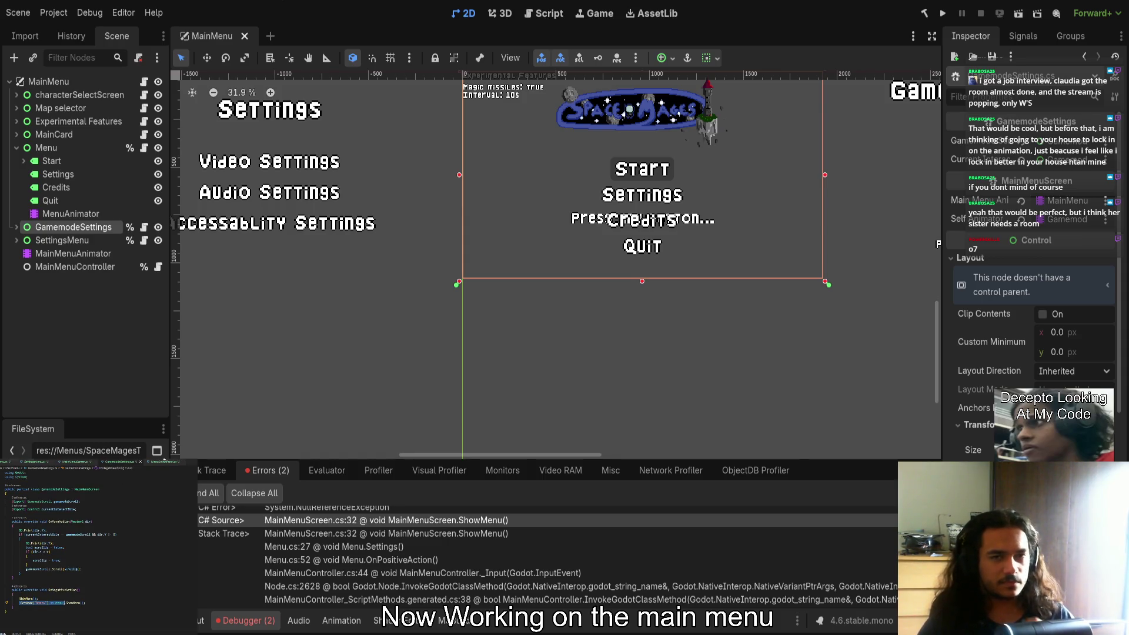
left_click(156, 463)
Read MainMenuScreen.cs's ShowMenu code, then enlarge the FileSystem dock to show top-level res:// folders
scroll(128, 499, "up", 10)
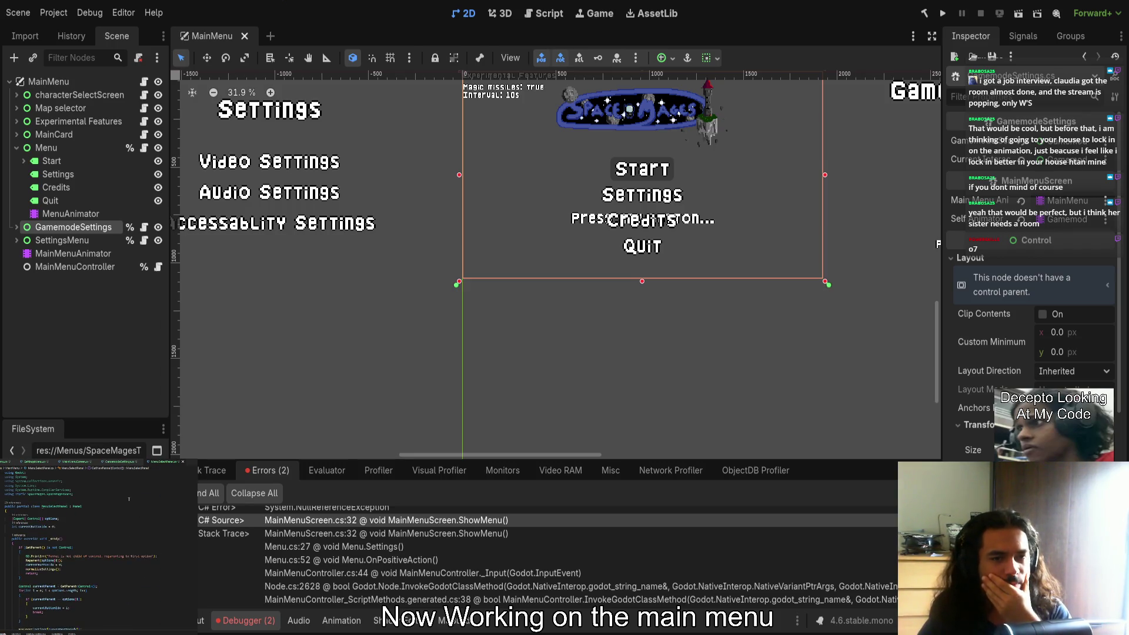
left_click(79, 462)
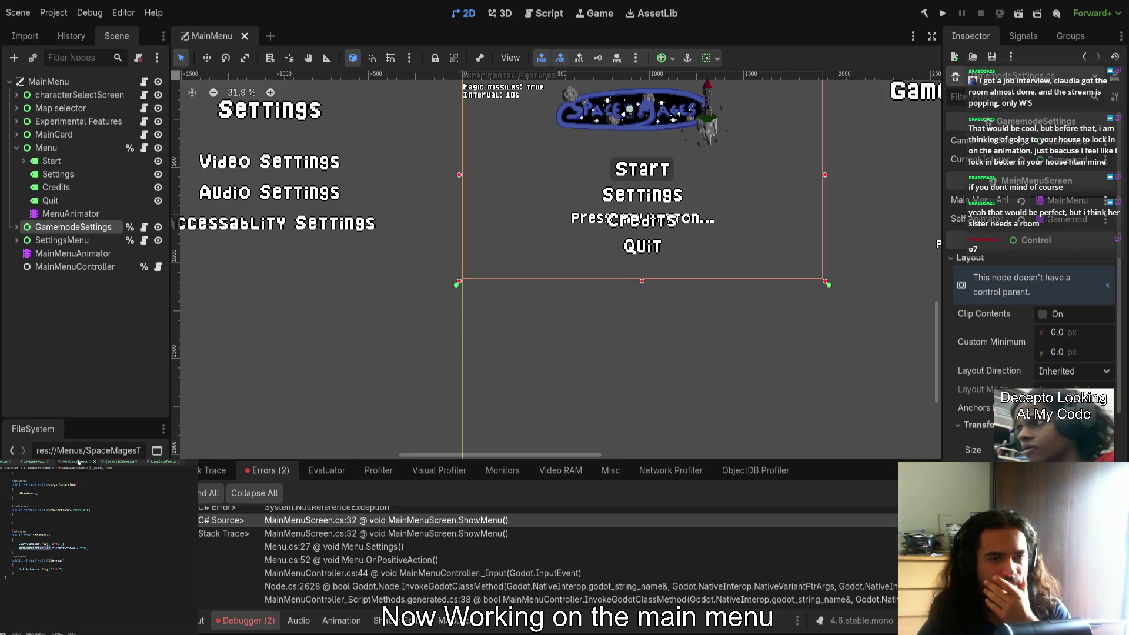
scroll(89, 496, "up", 3)
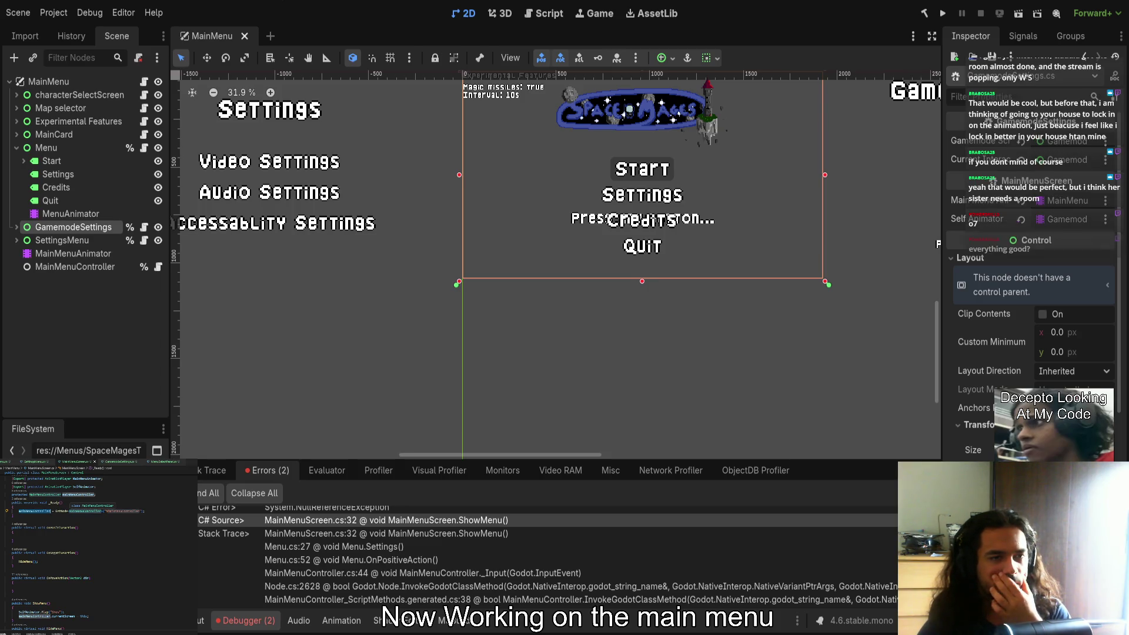
scroll(99, 530, "down", 3)
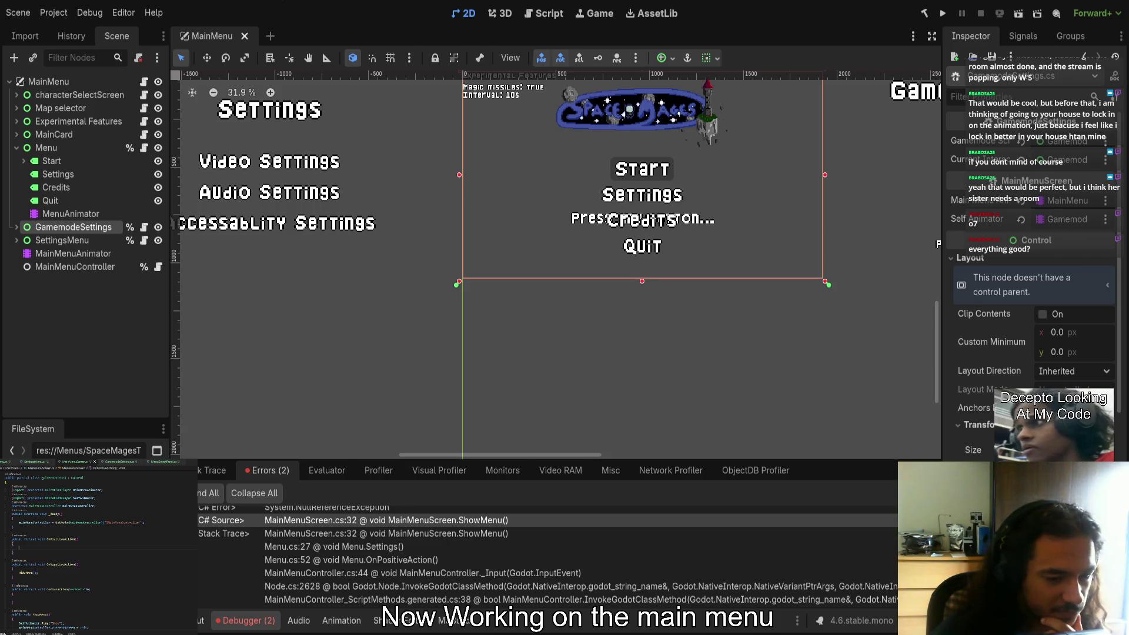
mouse_move(82, 422)
left_mouse_down()
mouse_move(78, 236)
mouse_move(77, 458)
left_mouse_up()
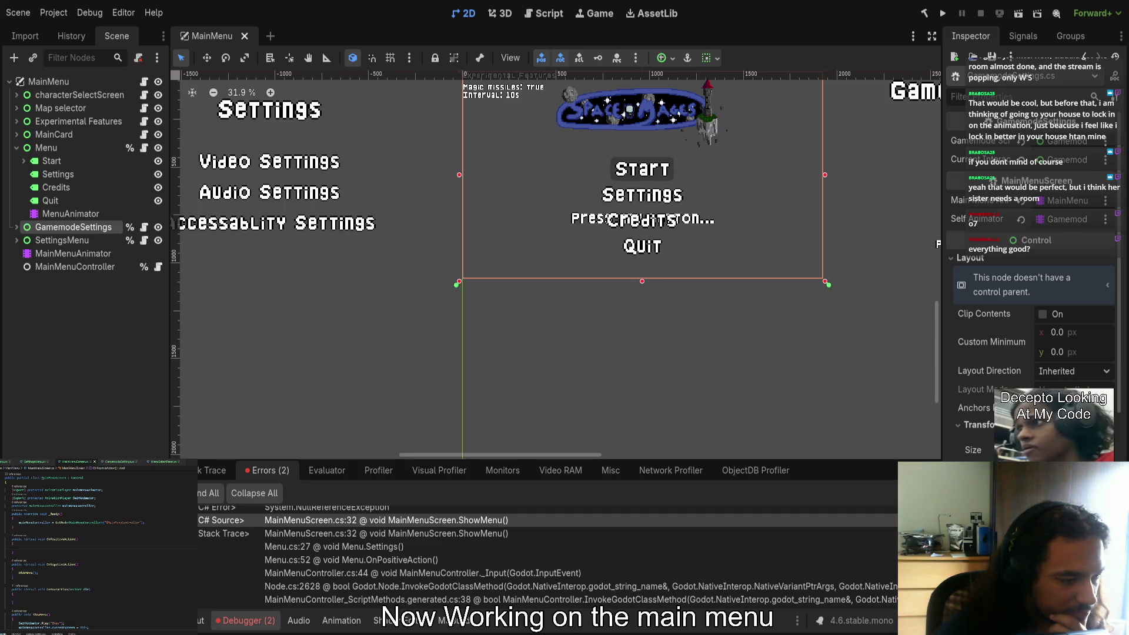
left_click_drag(110, 453, 111, 320)
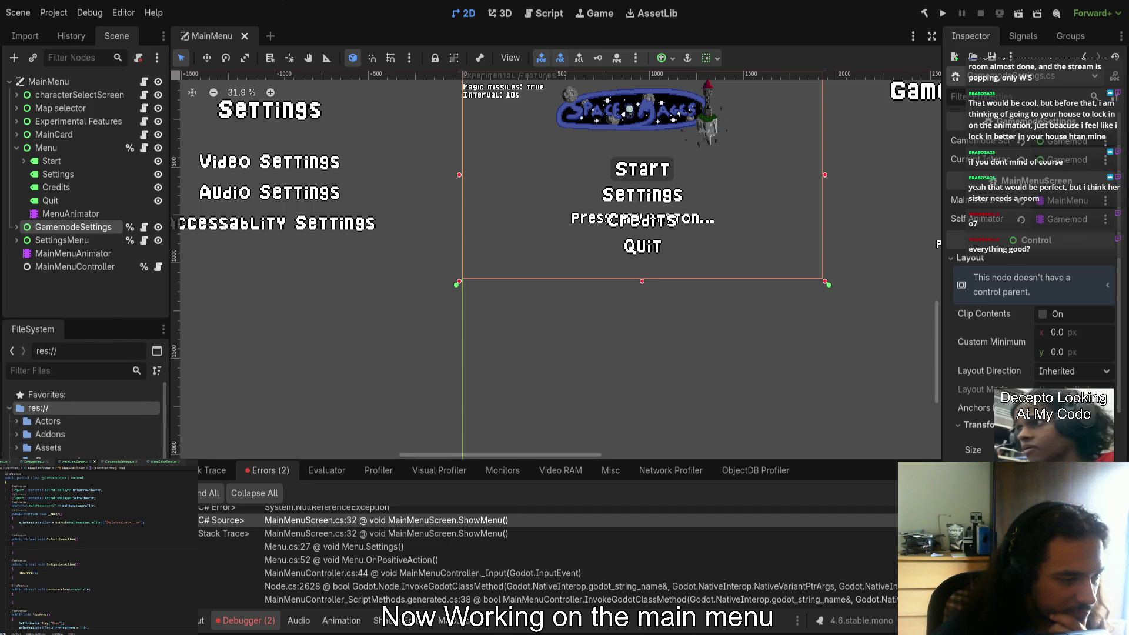
Pan the 2D view to the Gamemode settings screen and open the Menu node's script
scroll(89, 444, "down", 3)
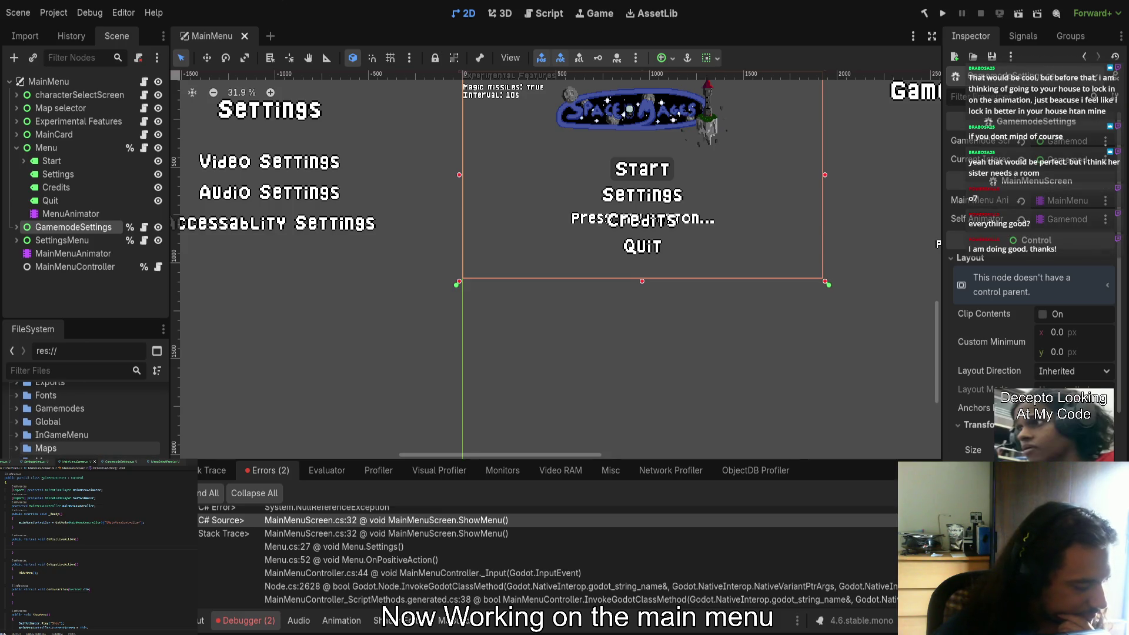
mouse_move(478, 366)
left_mouse_down()
mouse_move(401, 344)
mouse_move(421, 371)
left_mouse_up()
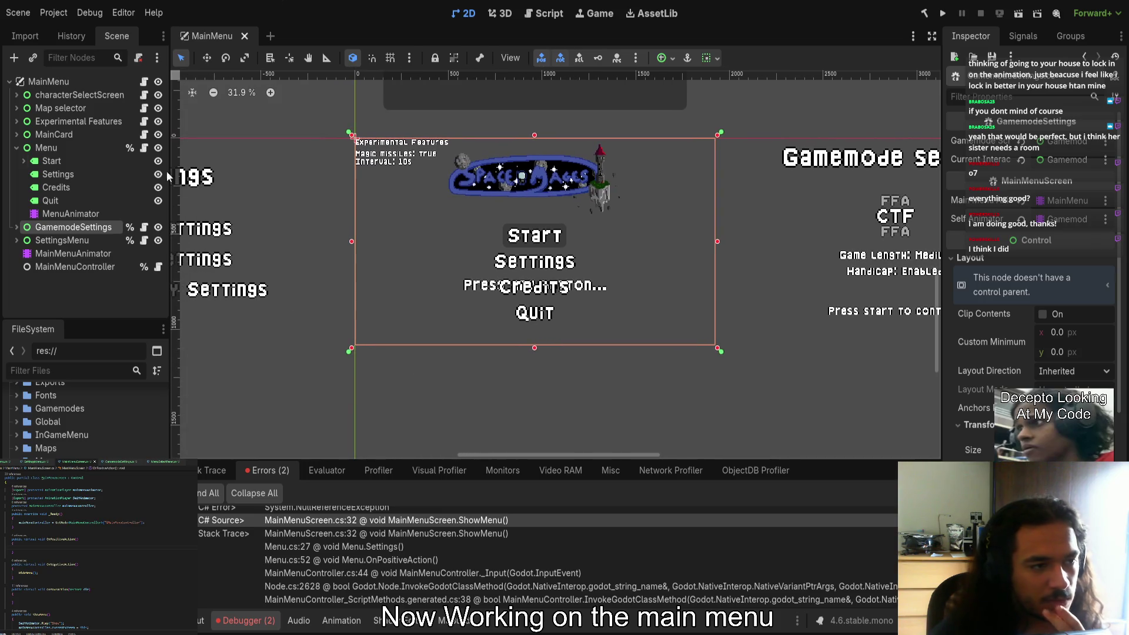
left_click(144, 148)
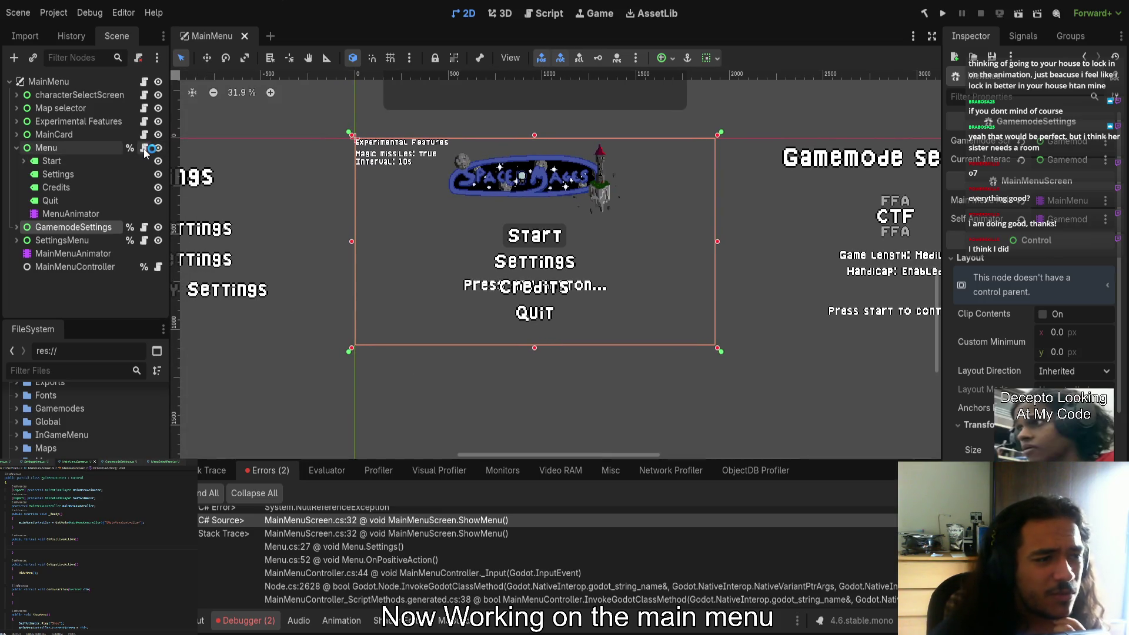
scroll(86, 580, "down", 5)
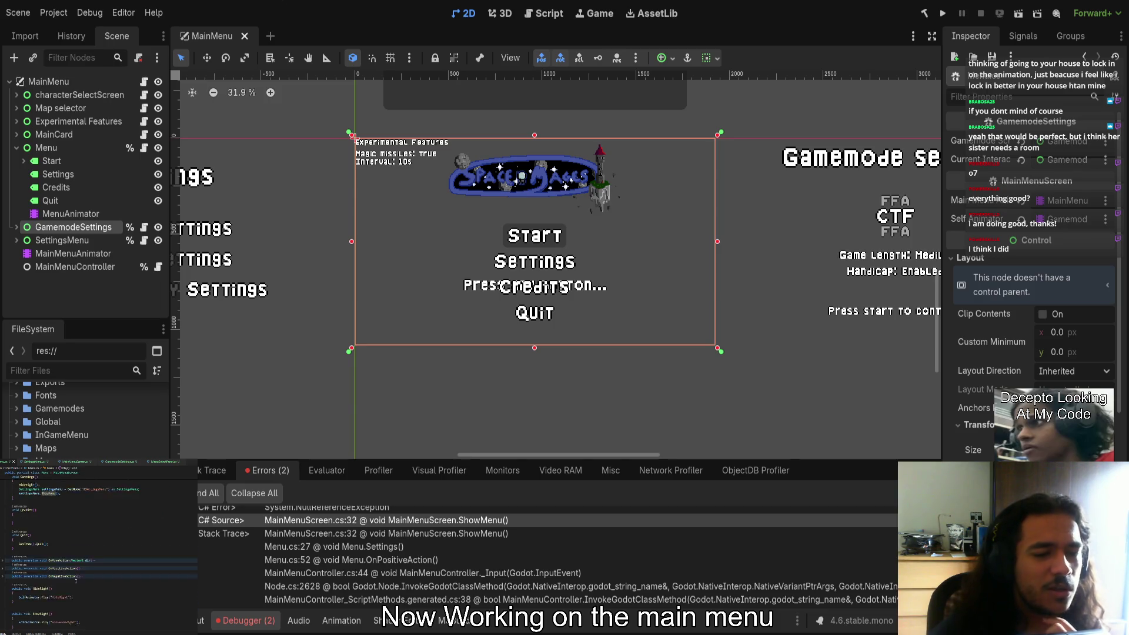
Compare GamemodeSettings.cs, MenuSelectPanel.cs, MainMenuScreen.cs and SettingsMenu.cs code
left_click(155, 464)
left_click(155, 464)
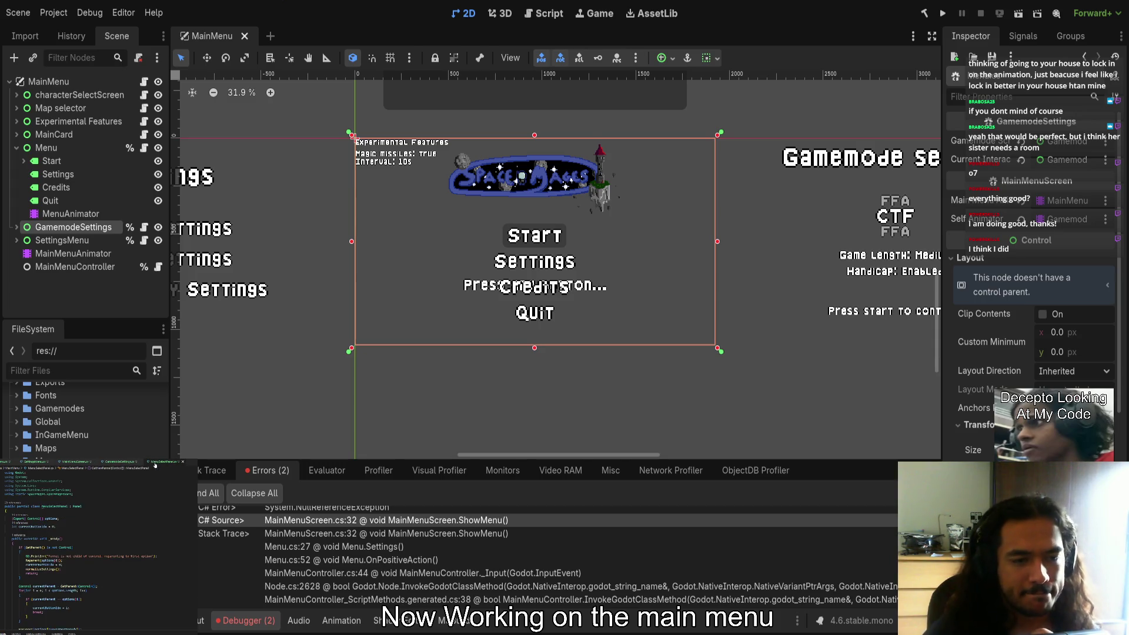
left_click(120, 463)
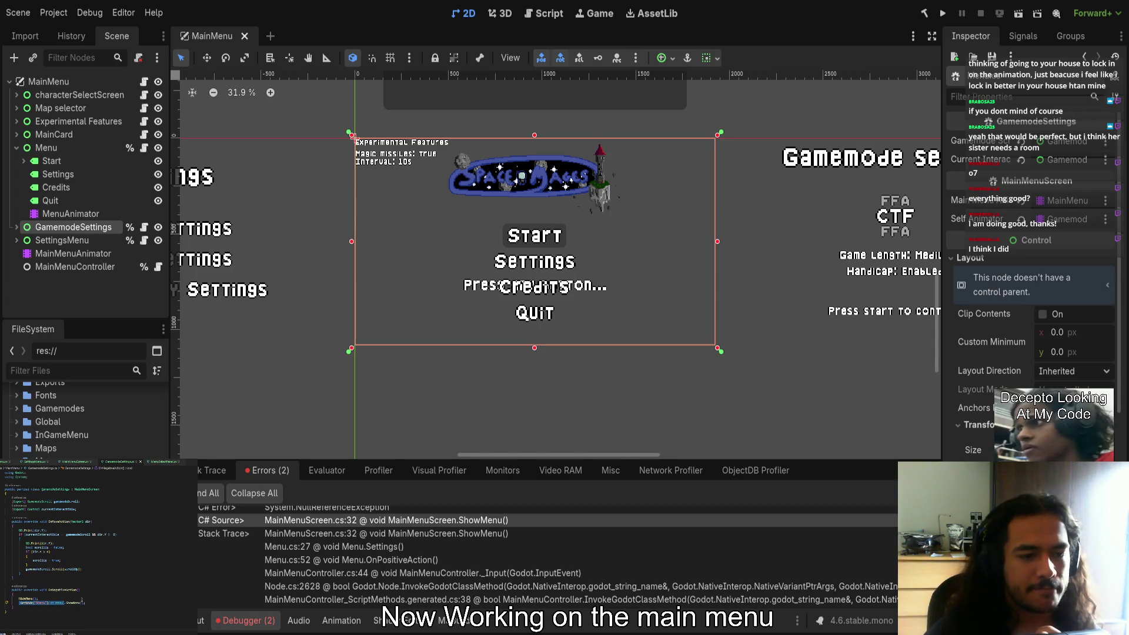
mouse_move(77, 603)
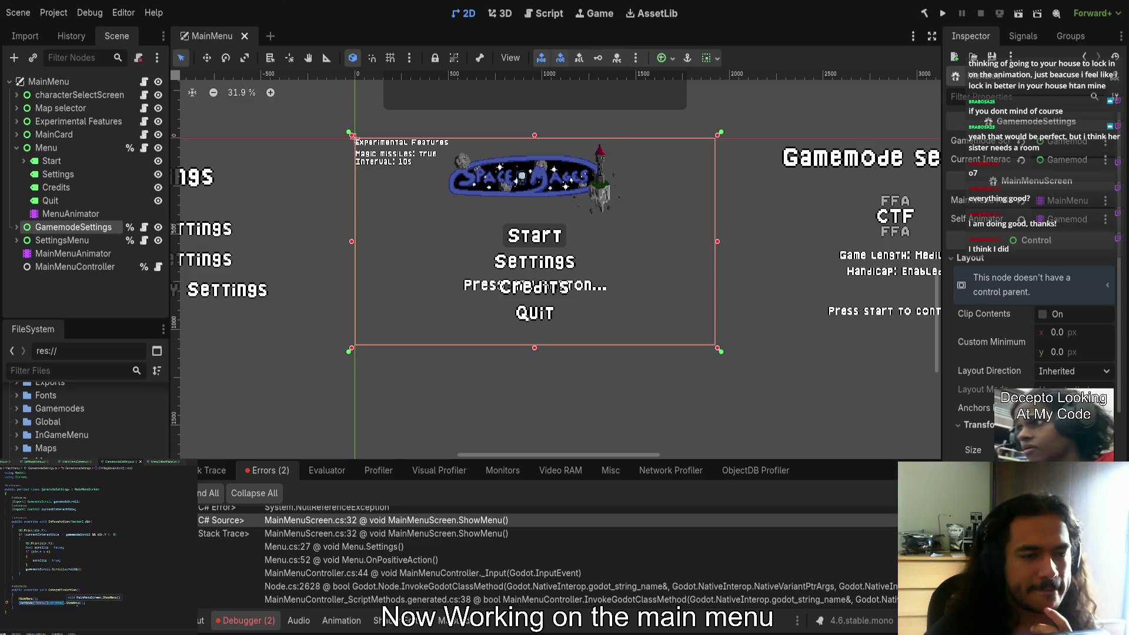
left_click(78, 464)
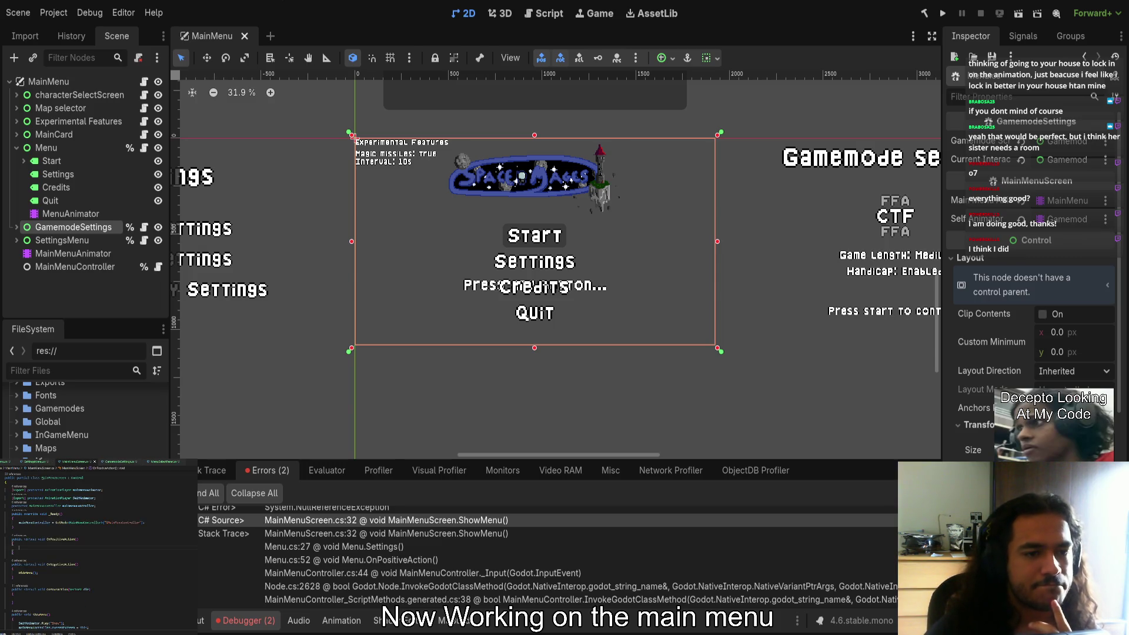
left_click(37, 462)
Check Menu's OnPositiveAction and confirm SettingsMenu and GamemodeSettings both derive from MainMenuScreen
left_click(56, 463)
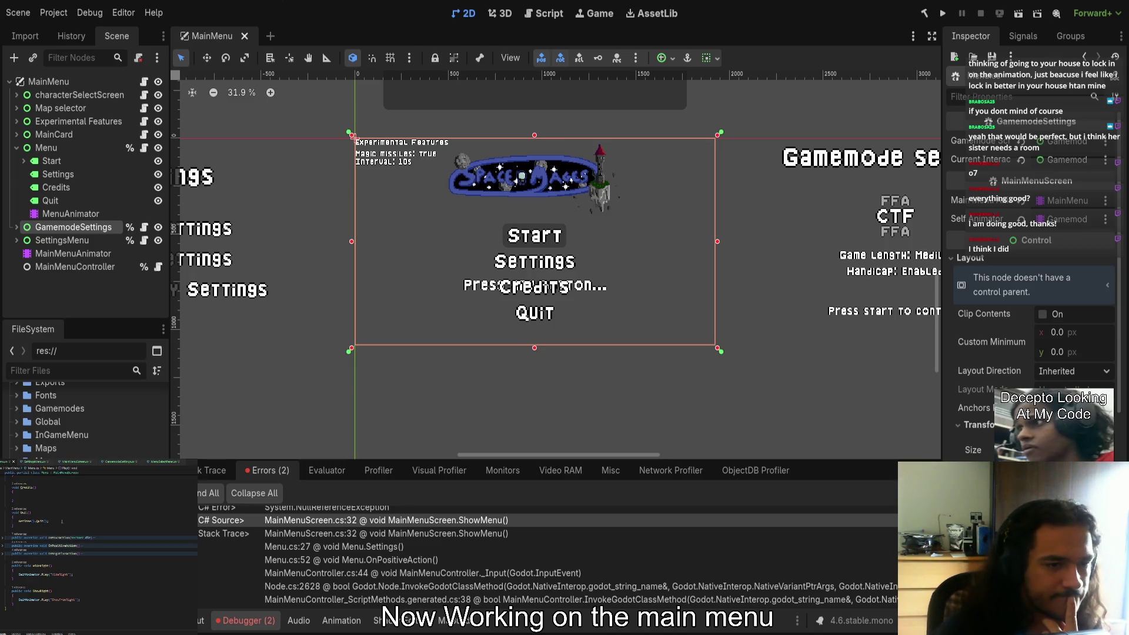
left_click(71, 464)
left_click(44, 465)
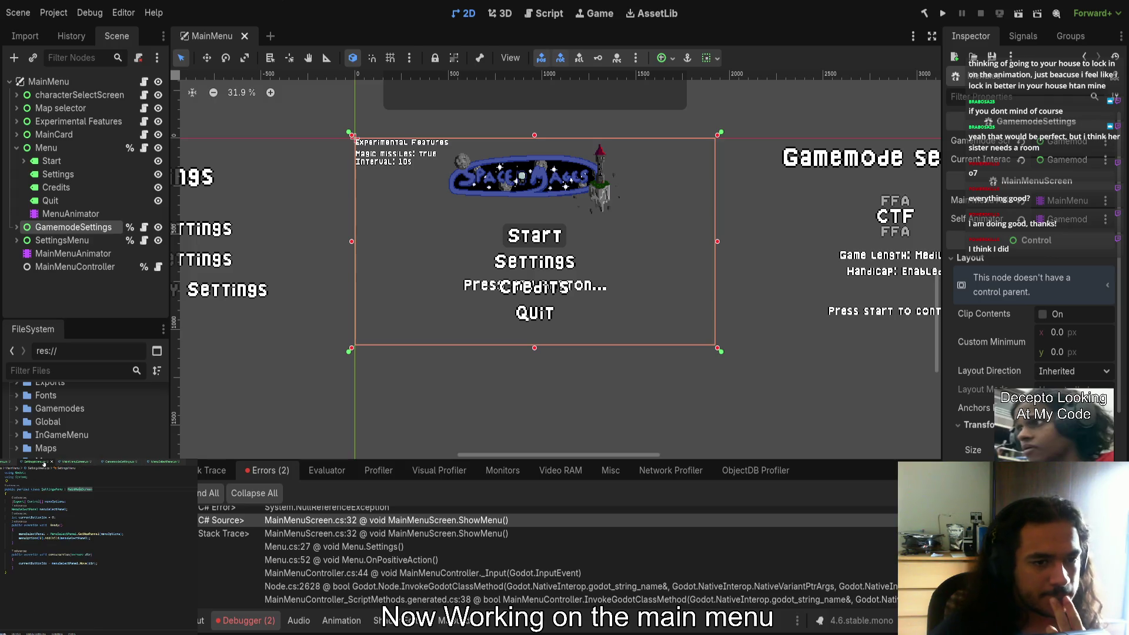
left_click(76, 463)
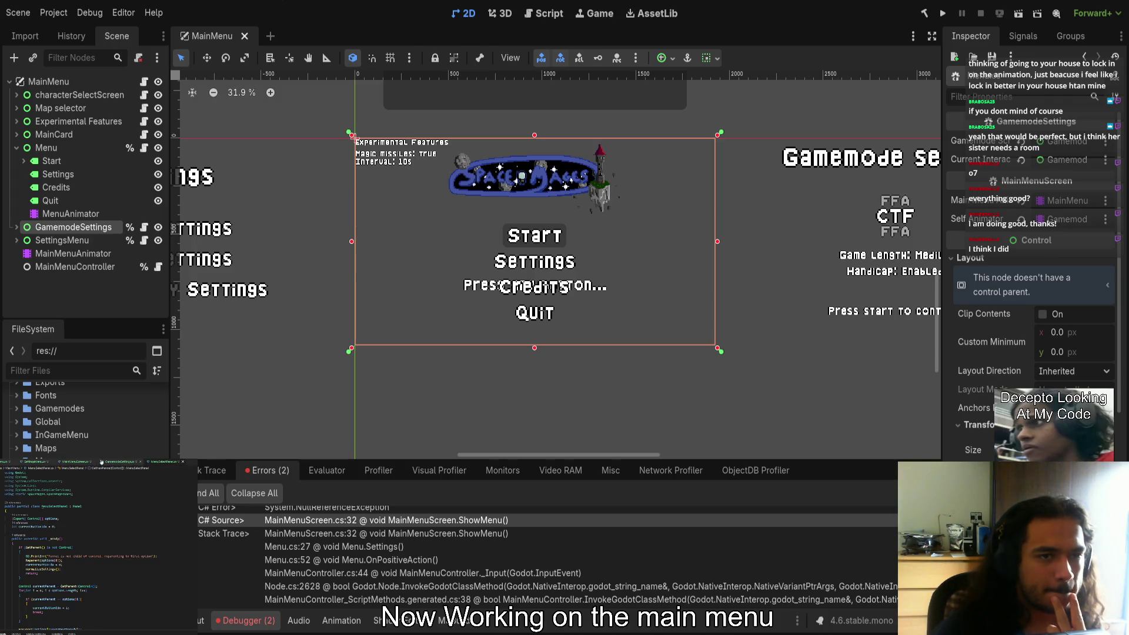
left_click(118, 463)
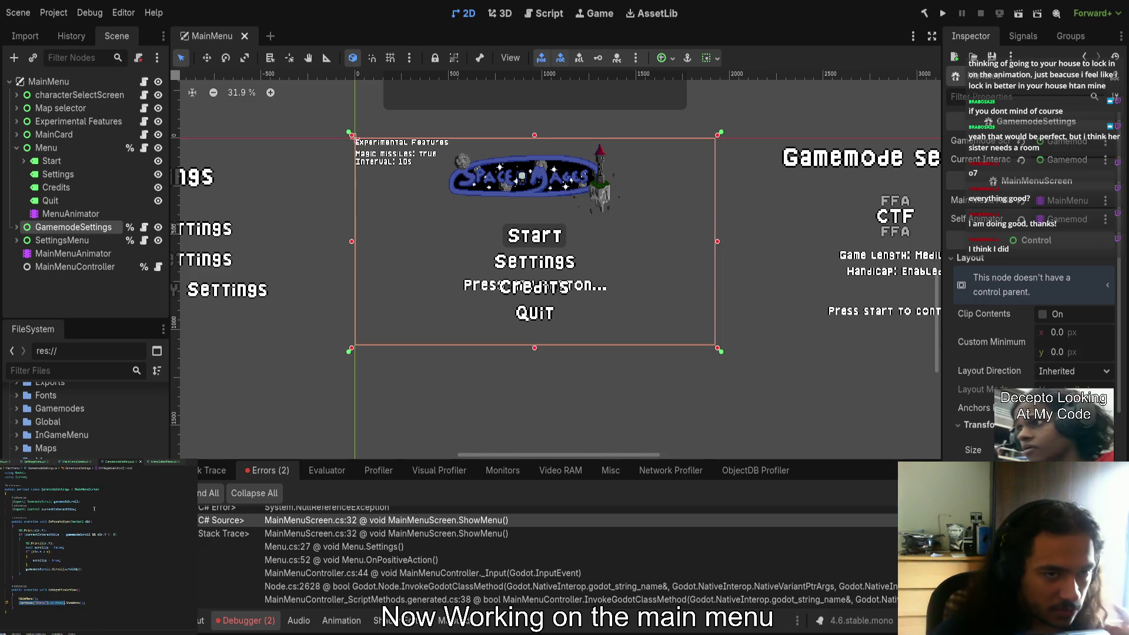
Switch between GamemodeSettings.cs and MainMenuScreen.cs, ending on the ShowMenu and HideMenu code
key("ctrl+Tab")
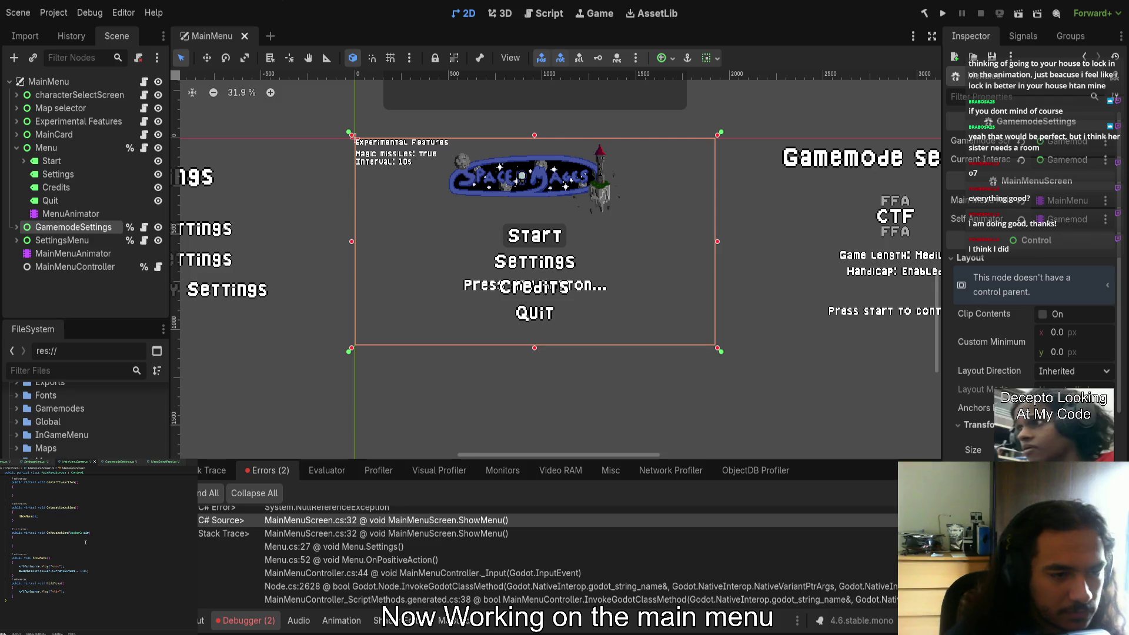
key("ctrl+Tab")
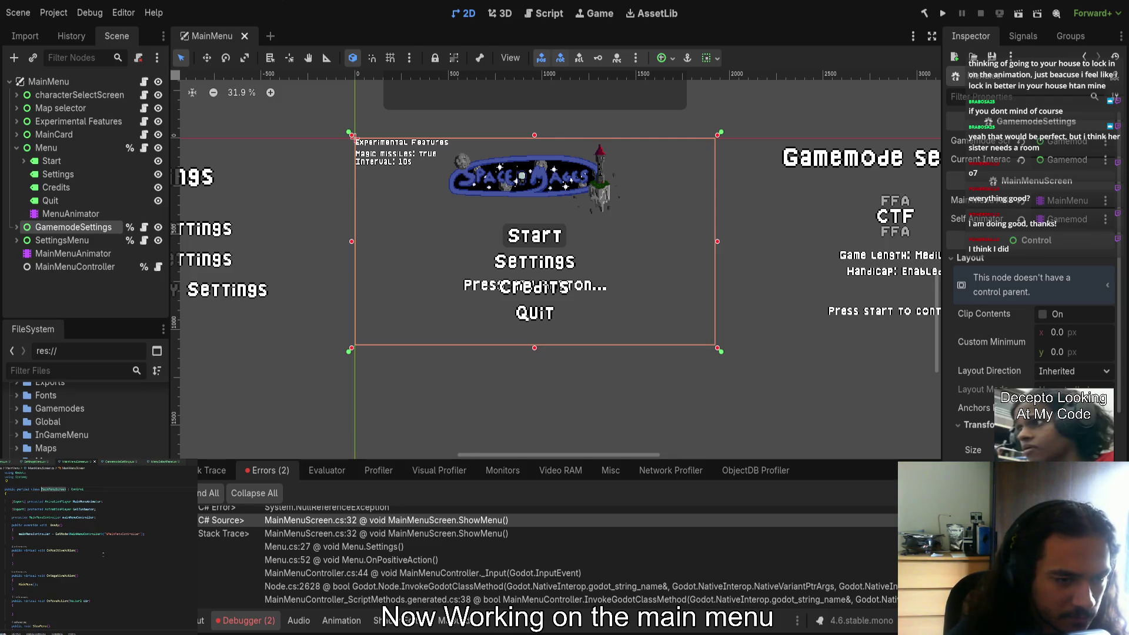
scroll(109, 475, "down", 1)
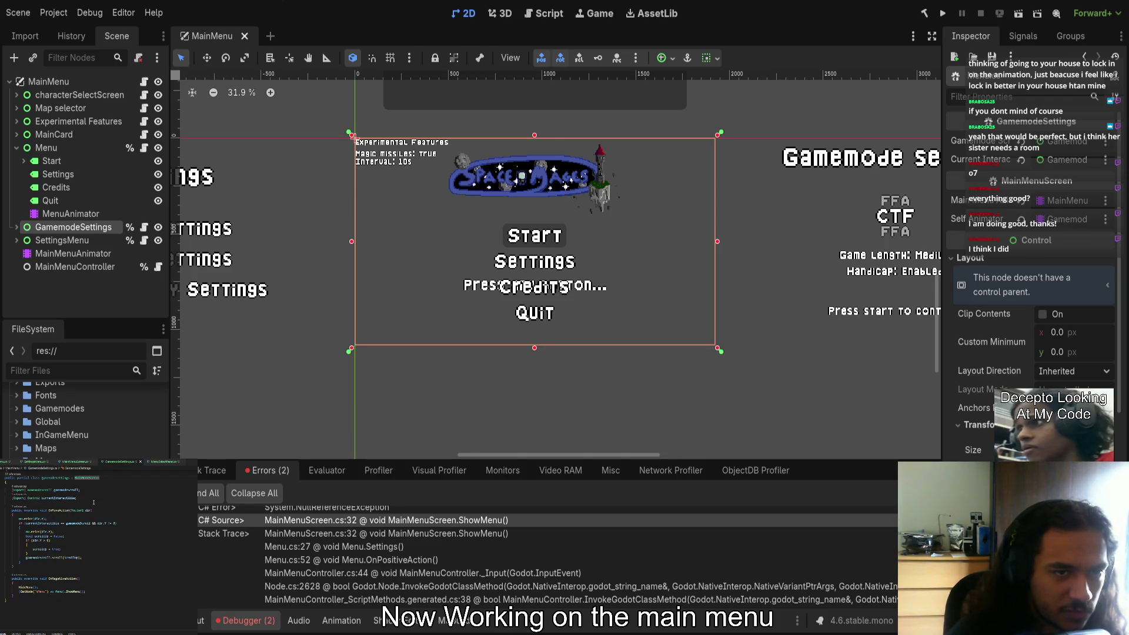
key("ctrl+Tab")
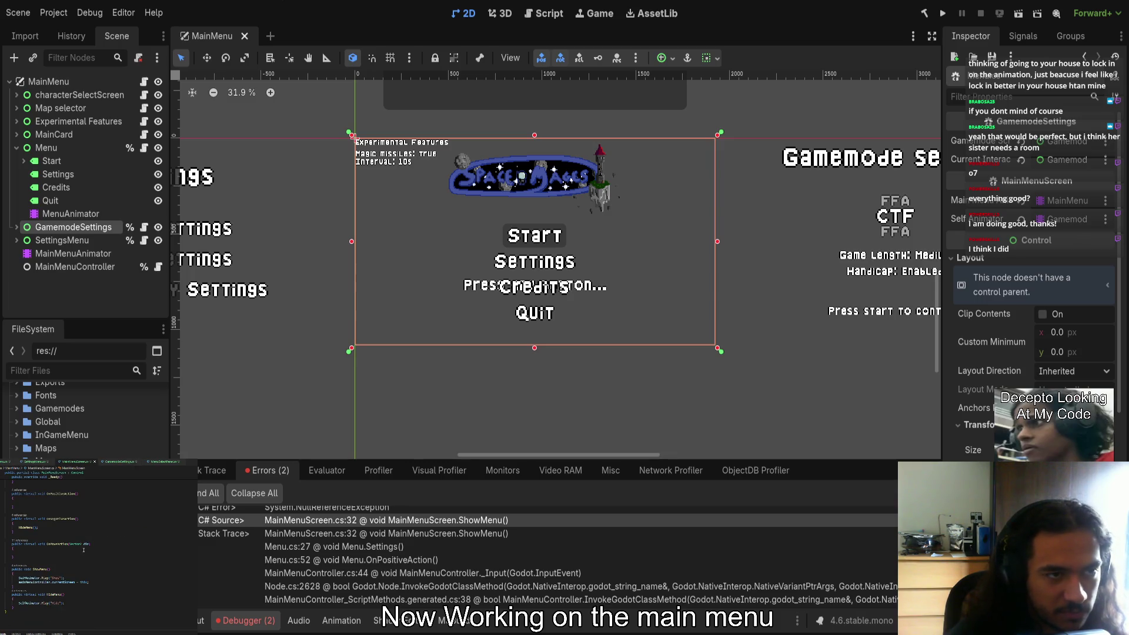
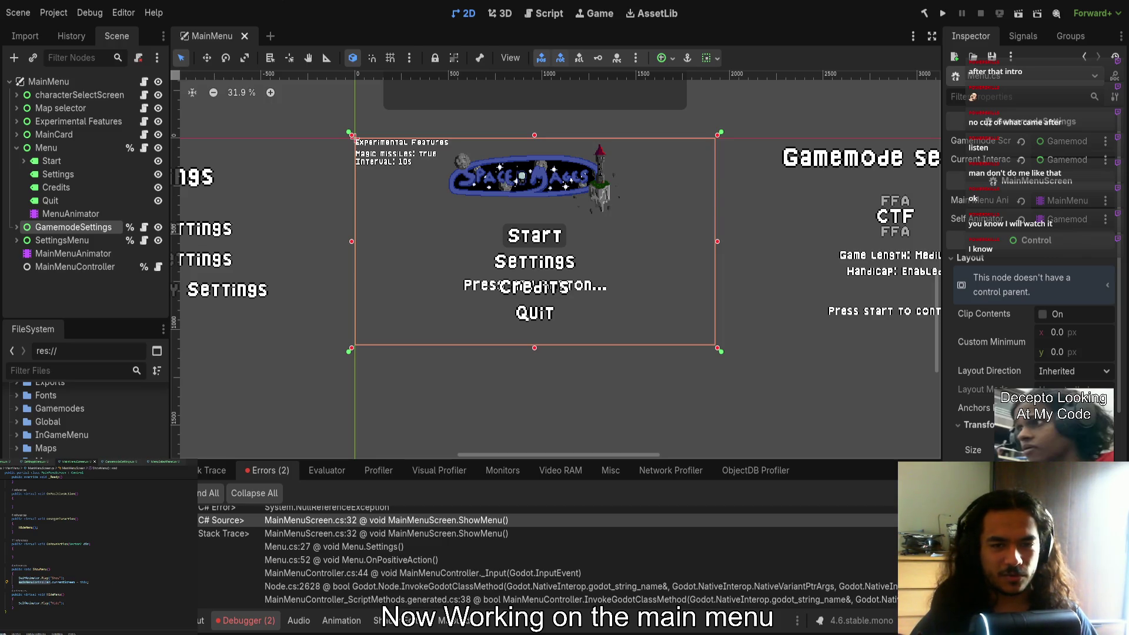
Run the game, go from the title screen through Start to Gamemode Settings, then stop it
left_click(943, 13)
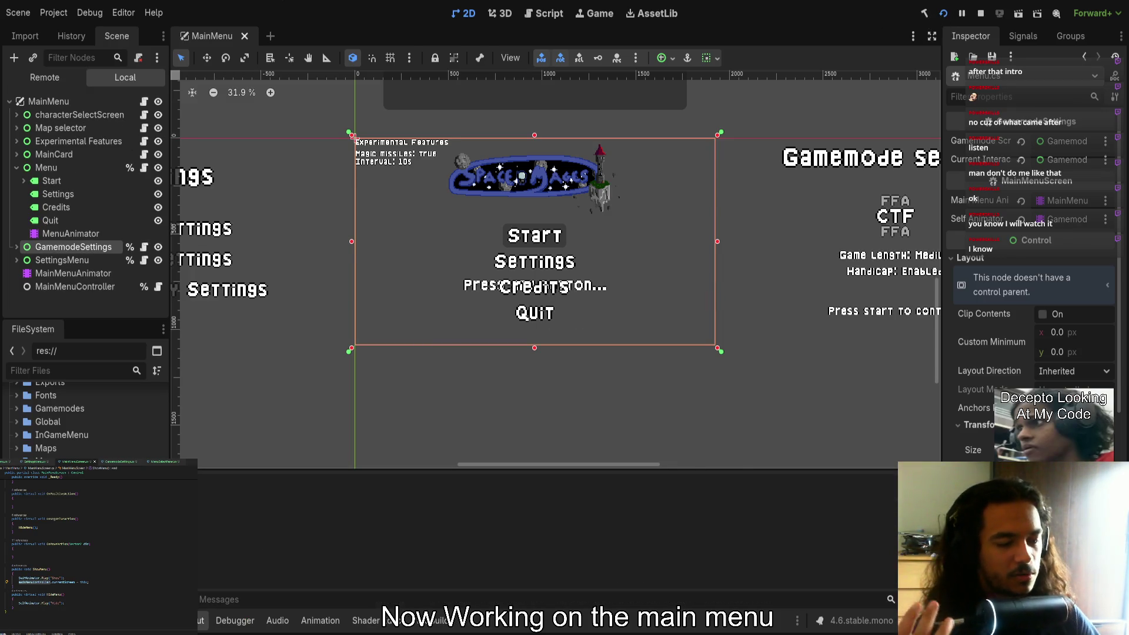
left_click(651, 270)
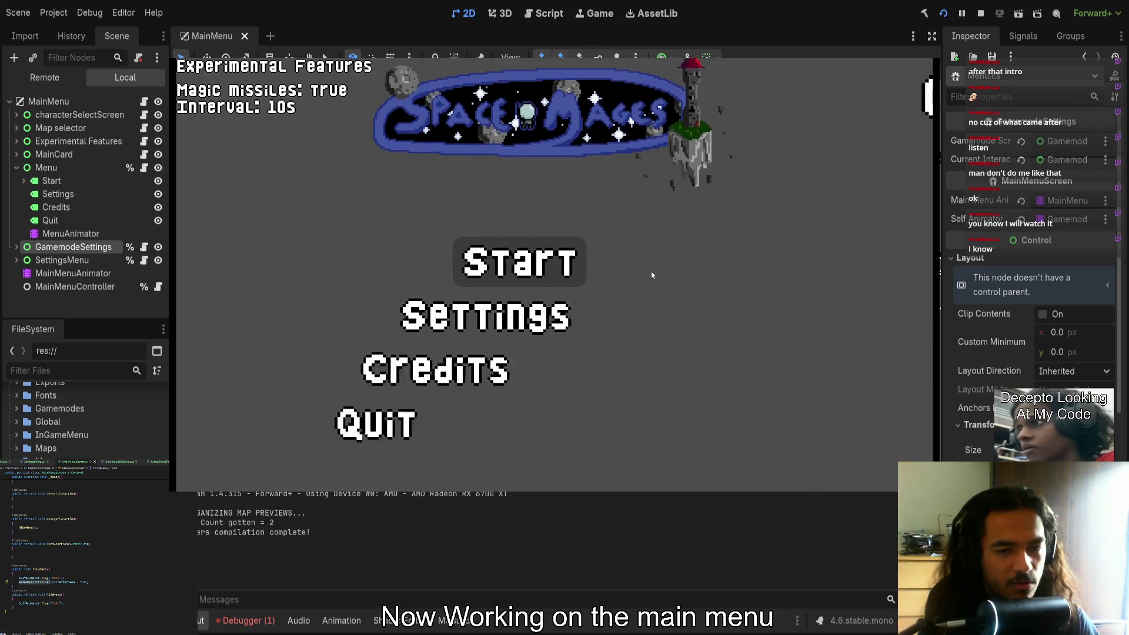
left_click(652, 275)
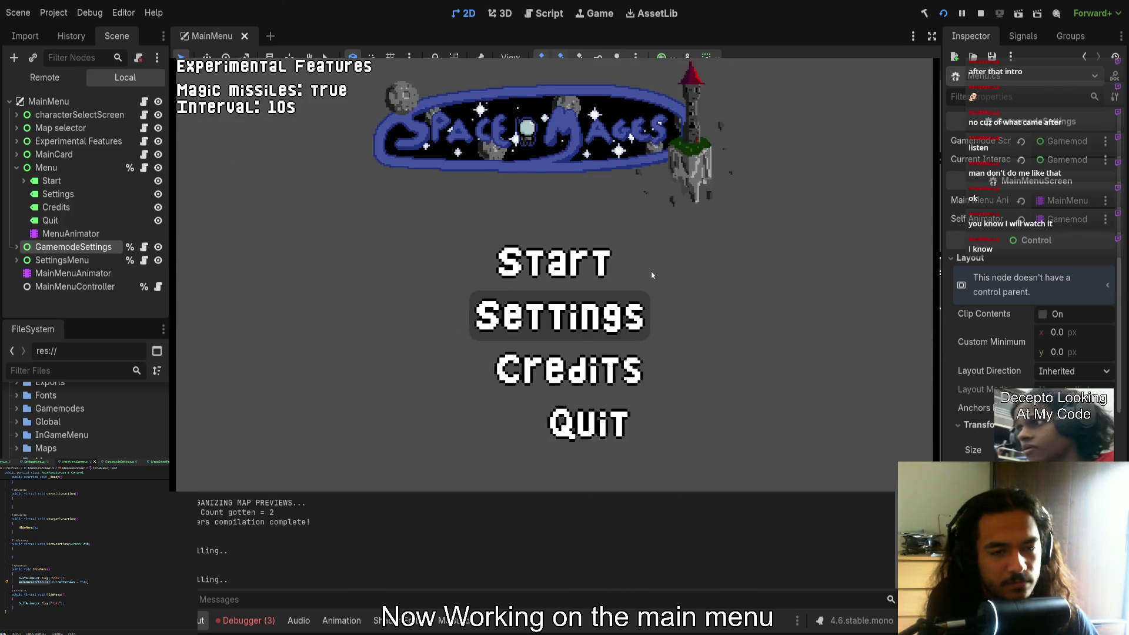
key("F8")
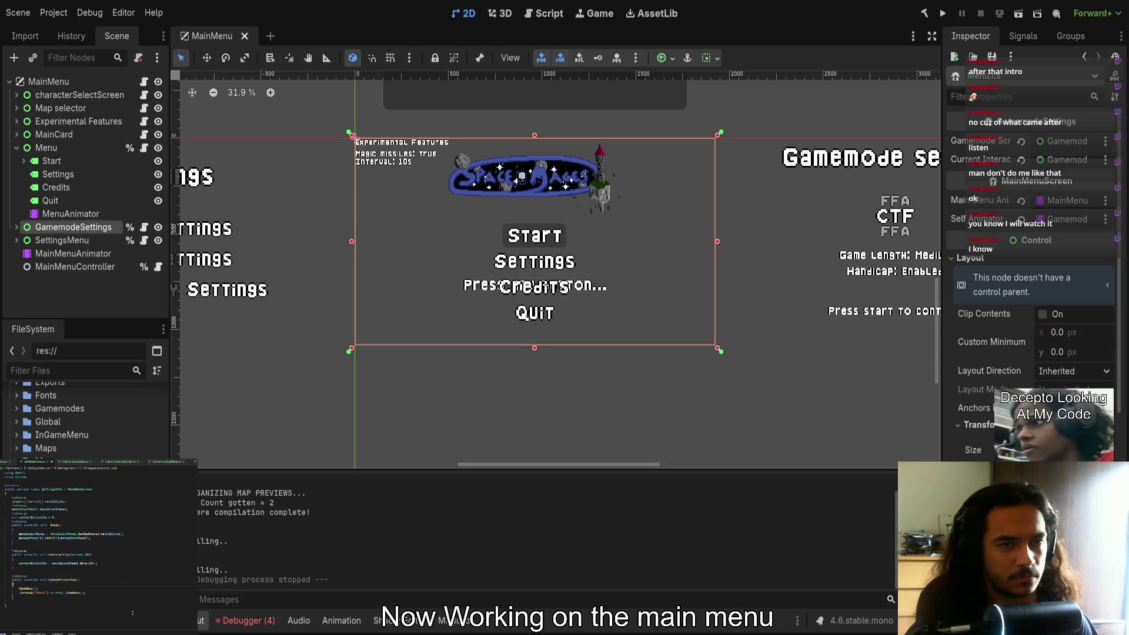
Run the game, pick Settings from the main menu with the arrow keys, then stop it
key("F5")
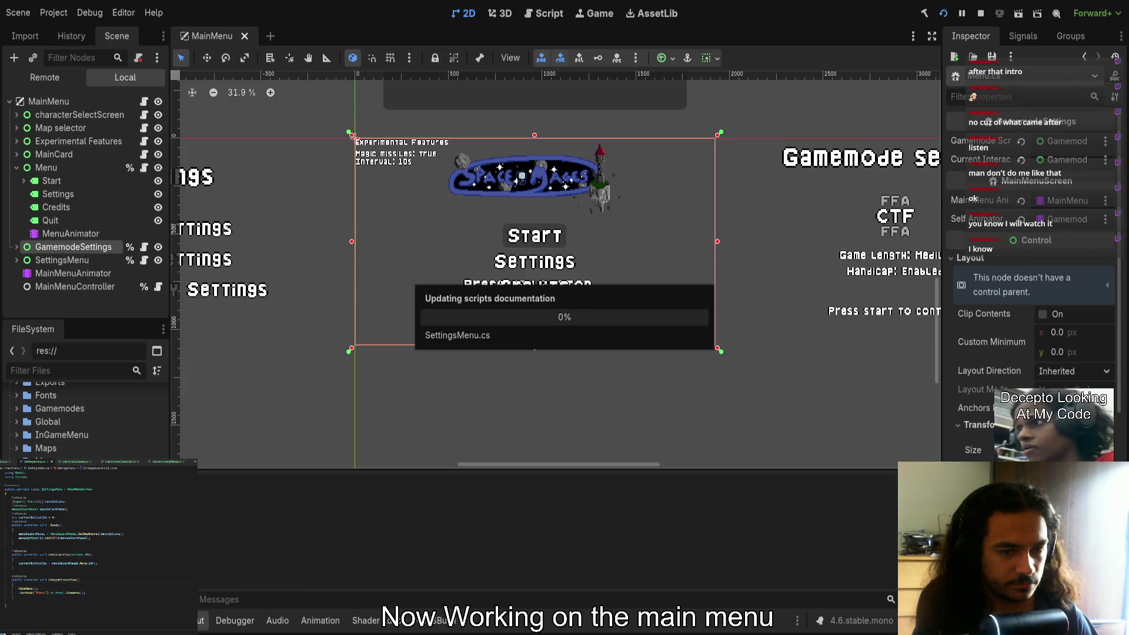
key("Down")
key("Up")
key("Up")
key("Down")
key("Down")
key("Up")
key("Return")
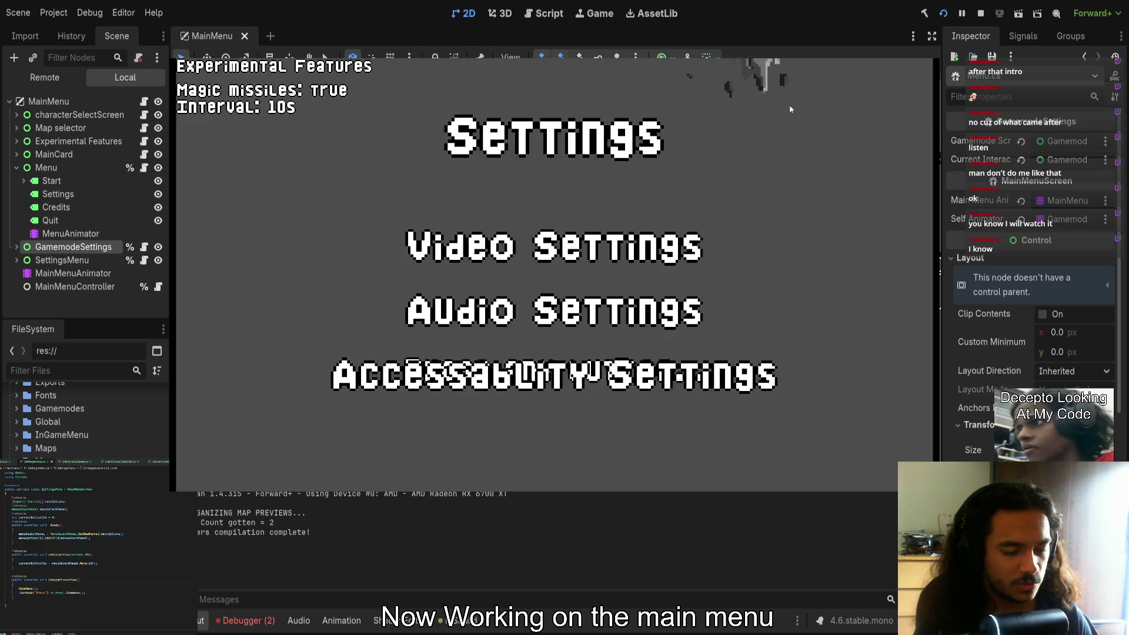
key("F8")
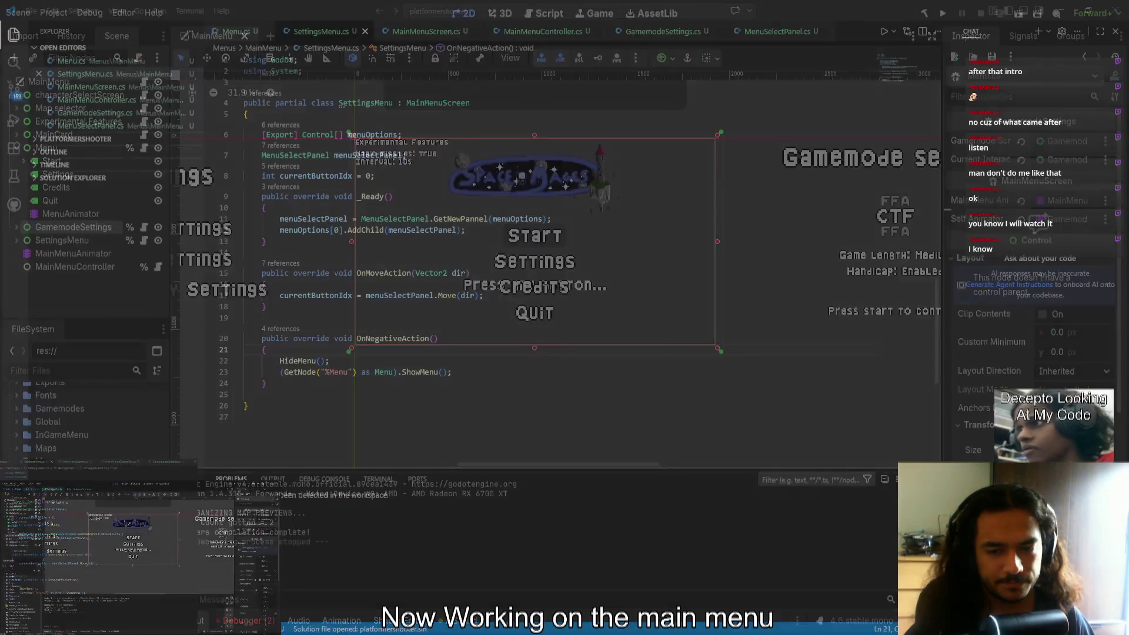
In VS Code, delete the empty line 25 in SettingsMenu.cs and save the file
key("alt+Tab")
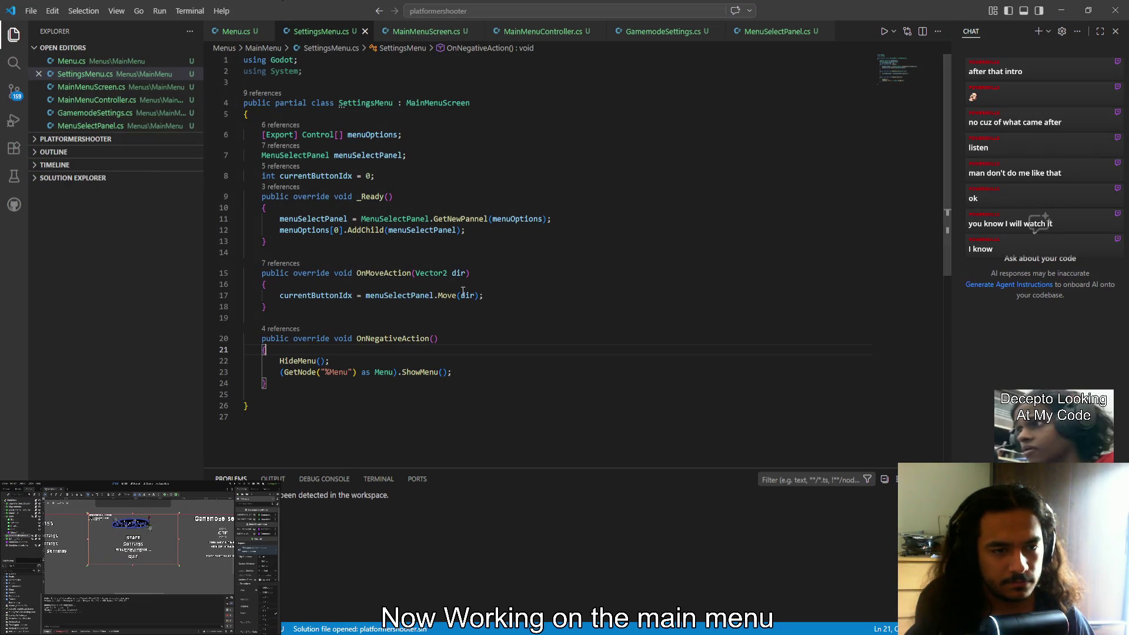
left_click(330, 395)
key("BackSpace")
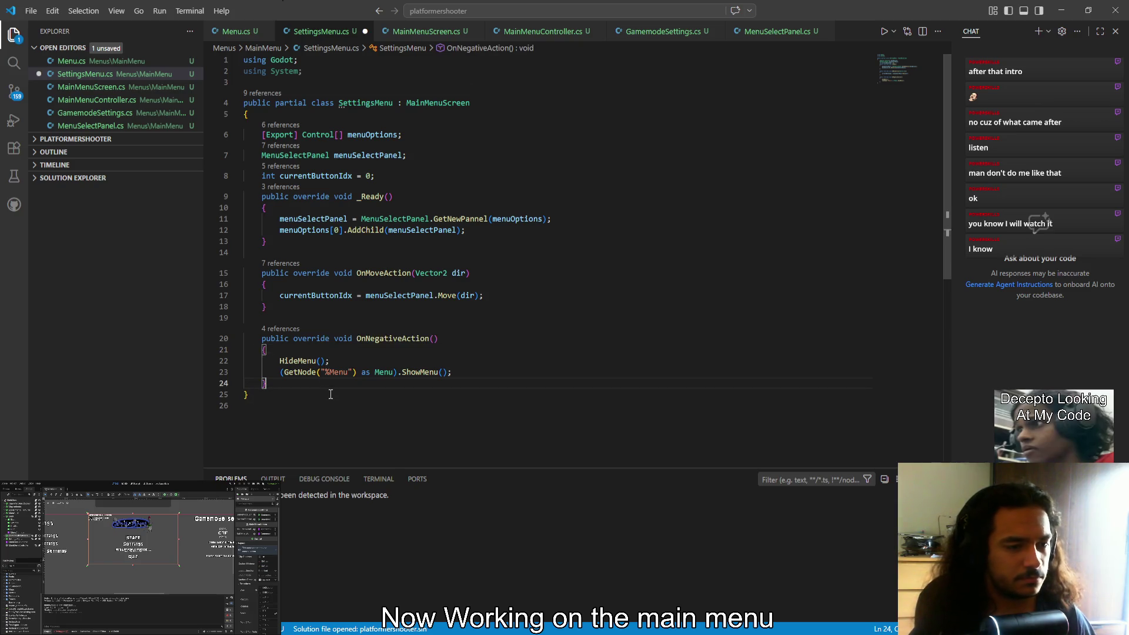
key("ctrl+s")
Inspect the ShowMenu and HideMenu definitions called from SettingsMenu.cs
left_click(443, 372)
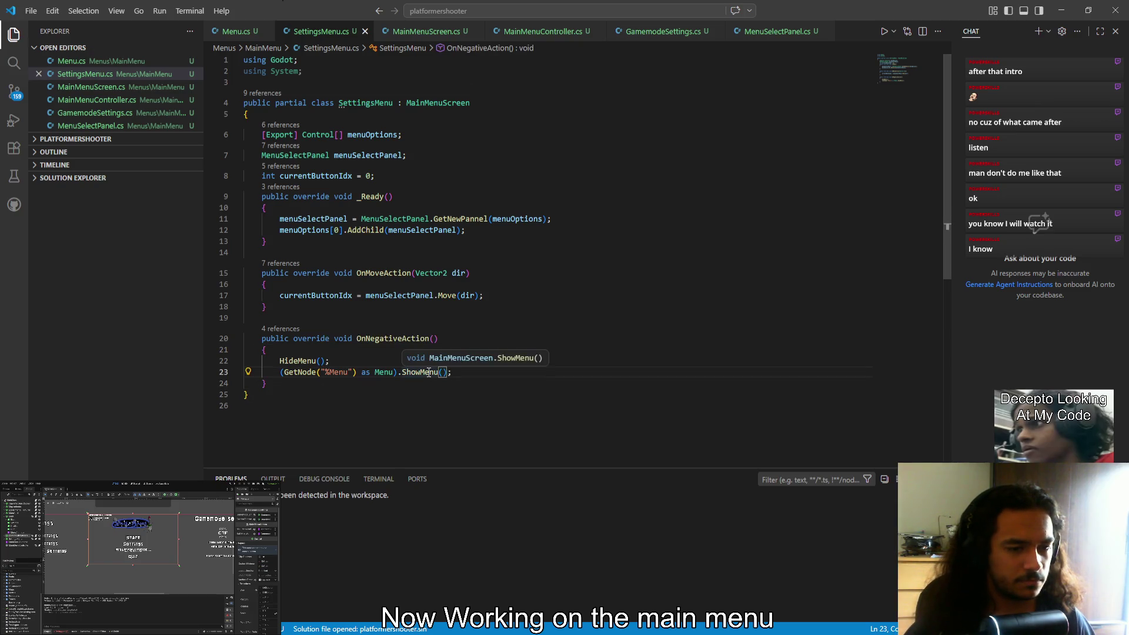
left_click(429, 373, "ctrl")
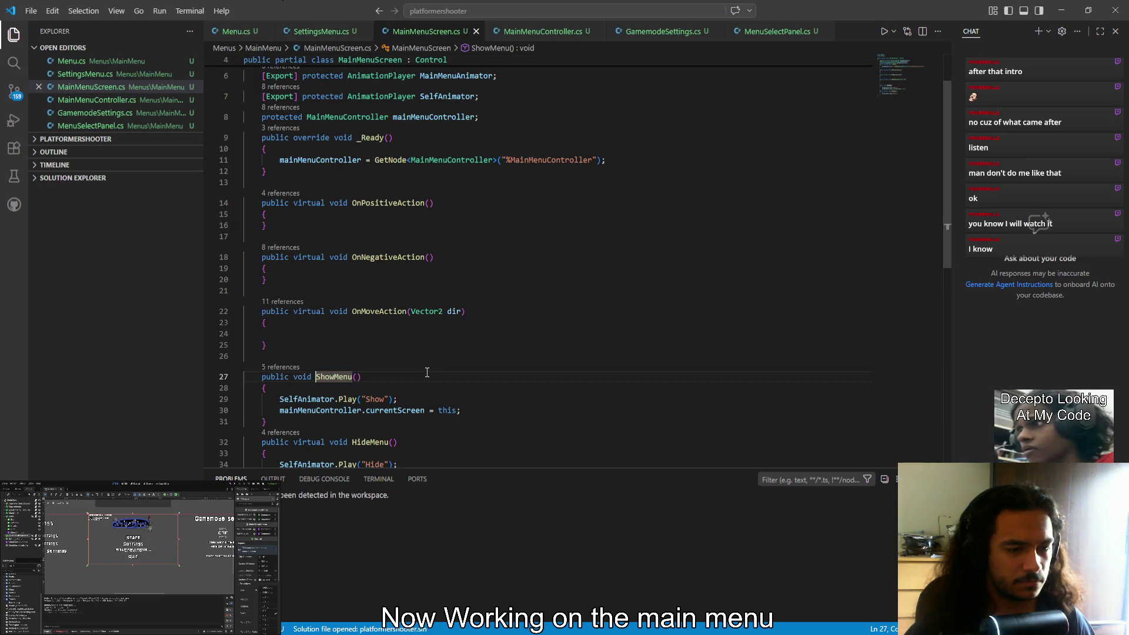
scroll(427, 372, "down", 1)
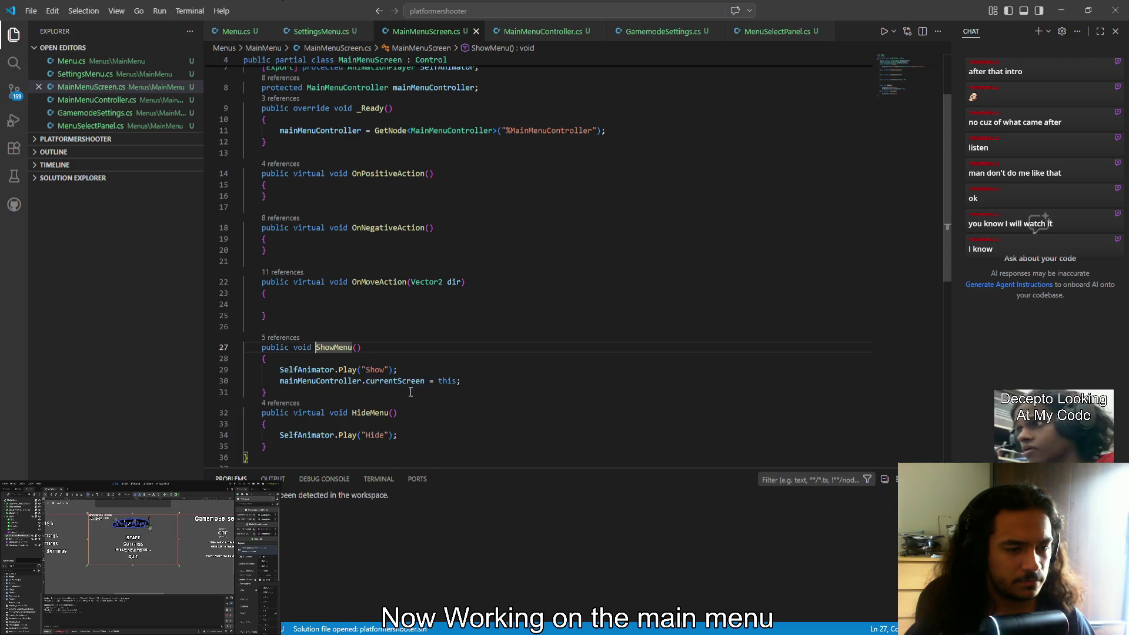
key("alt+Left")
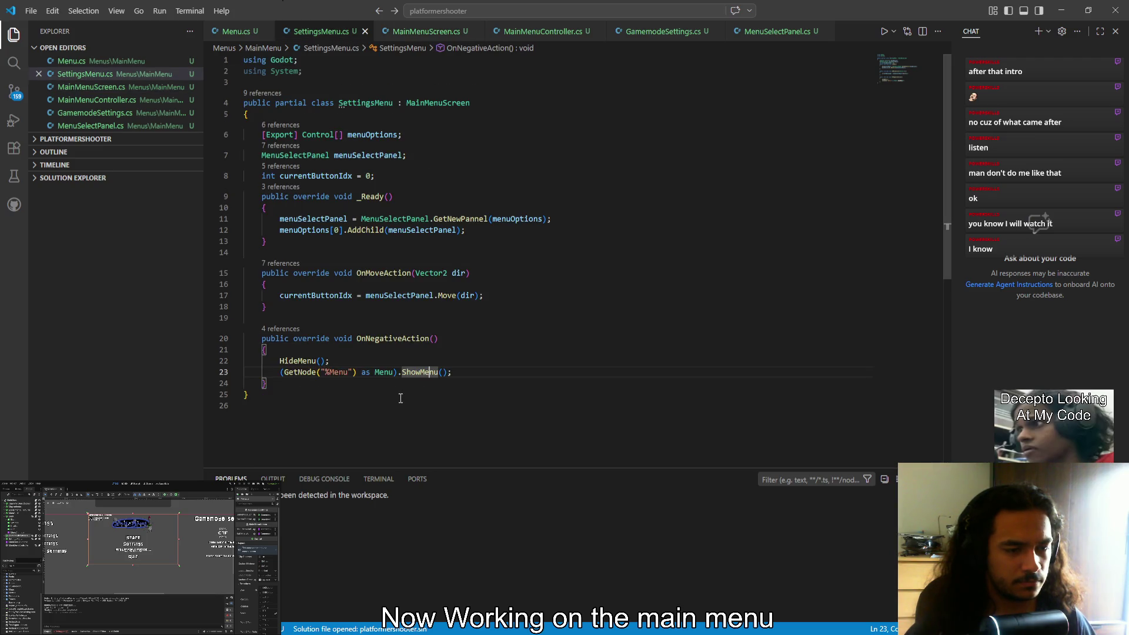
left_click(297, 361, "ctrl")
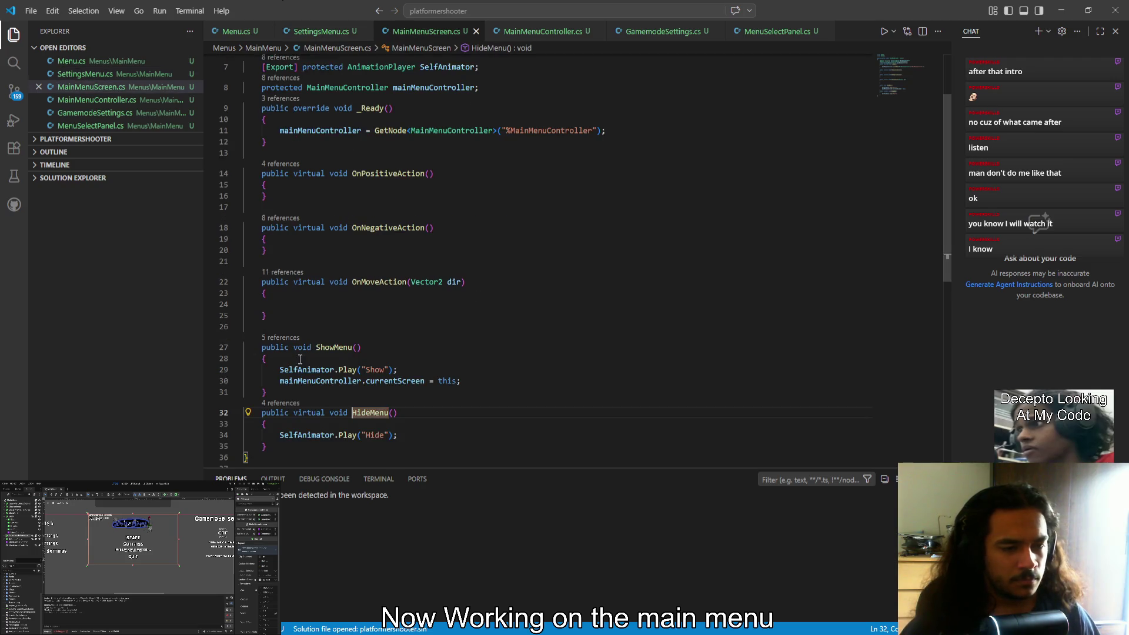
scroll(448, 426, "down", 3)
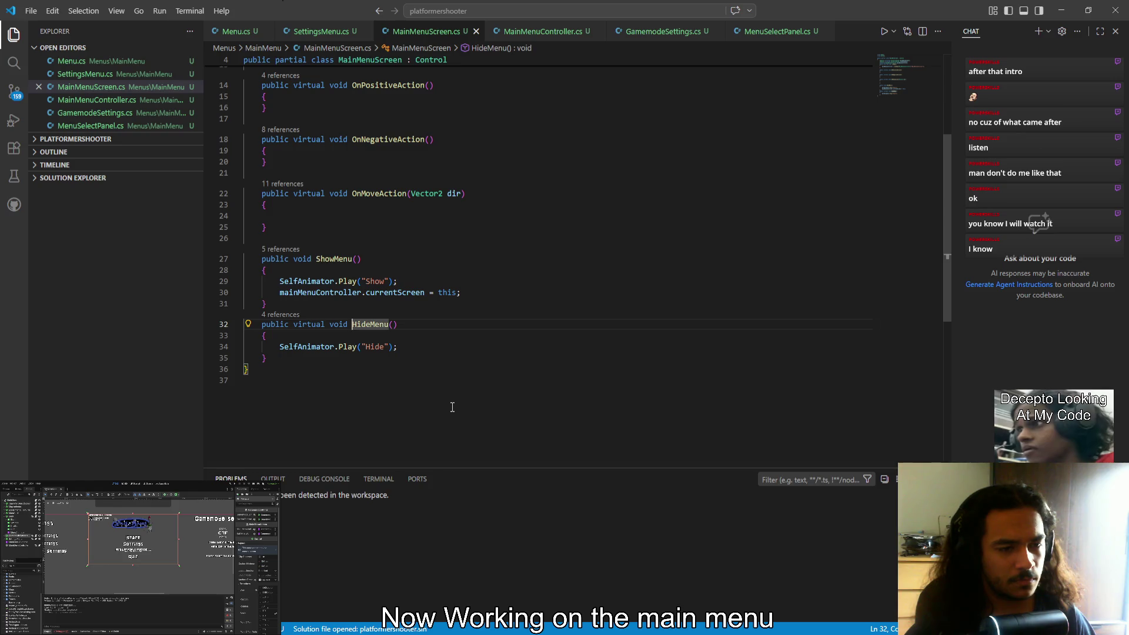
scroll(455, 401, "up", 3)
key("alt+Left")
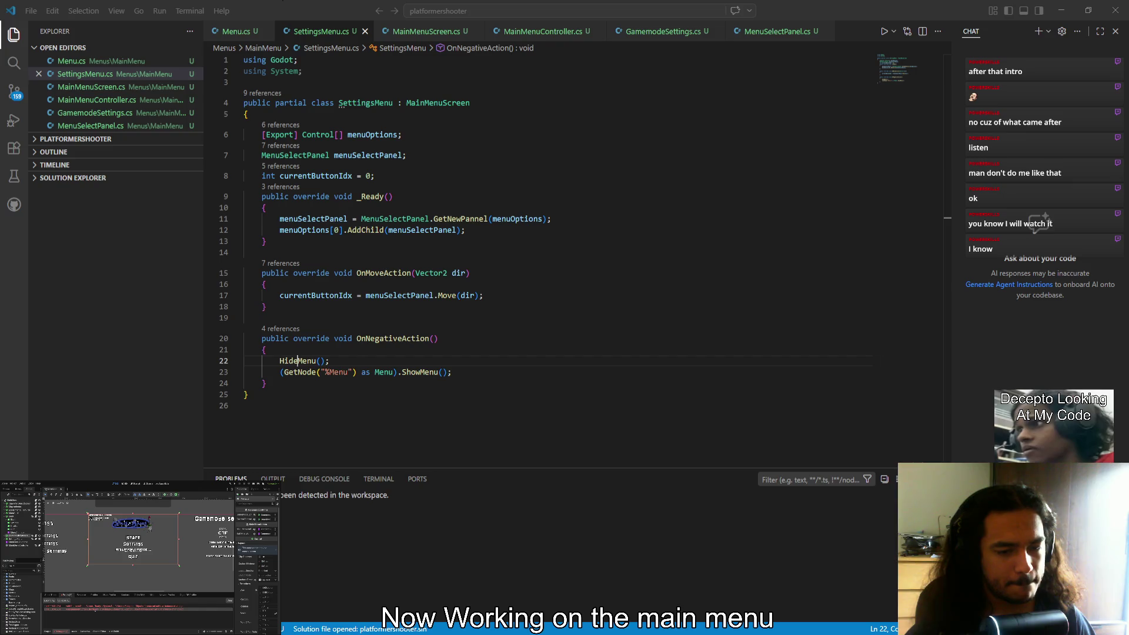
key("F12")
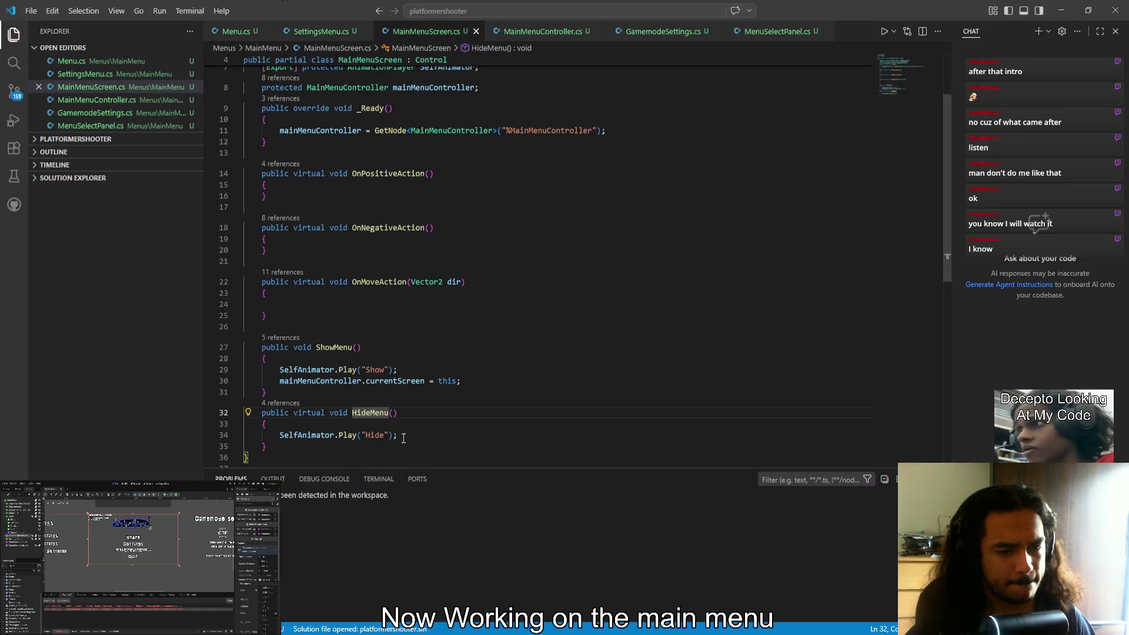
Switch between Godot and VS Code, then go to Menu.cs to check its ShowMenu calls
key("alt+Tab")
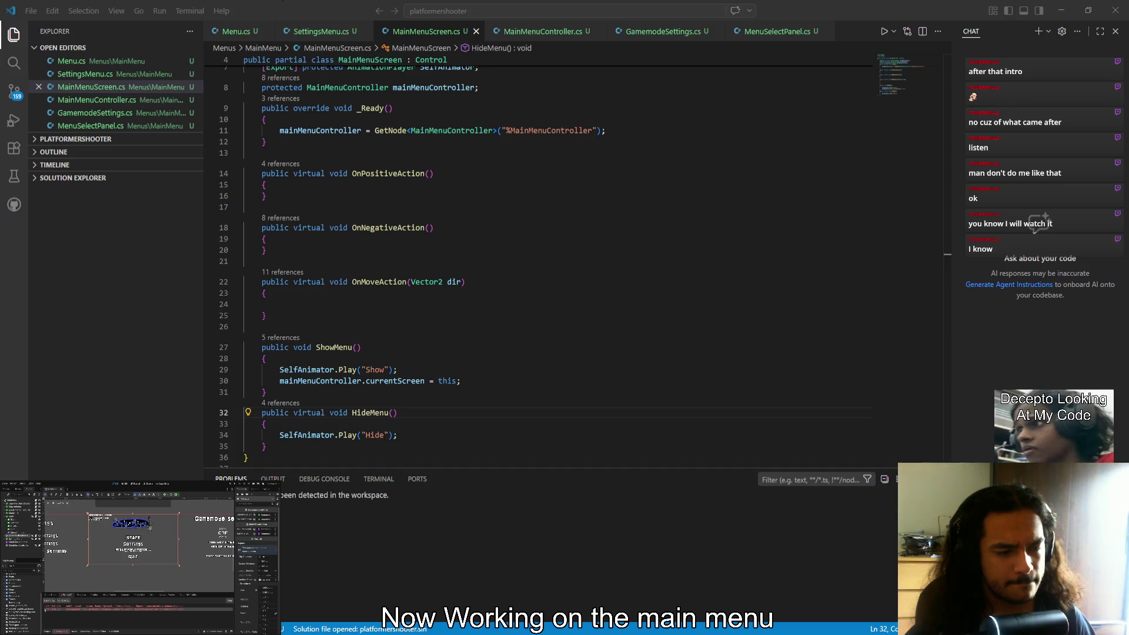
key("alt+Tab")
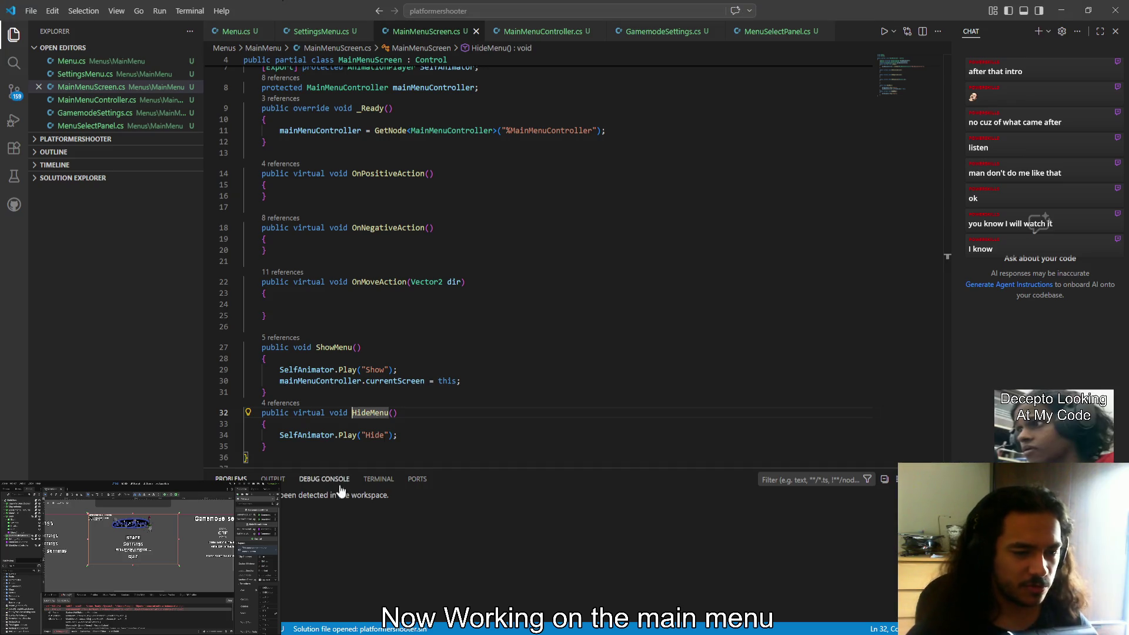
key("alt+Tab")
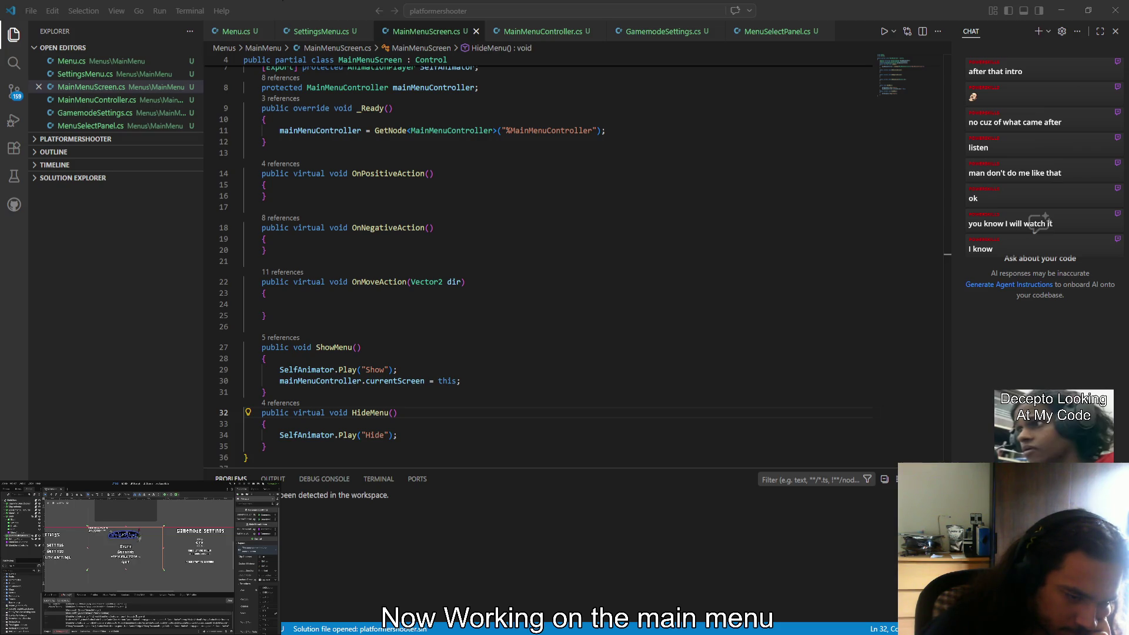
key("alt+Left")
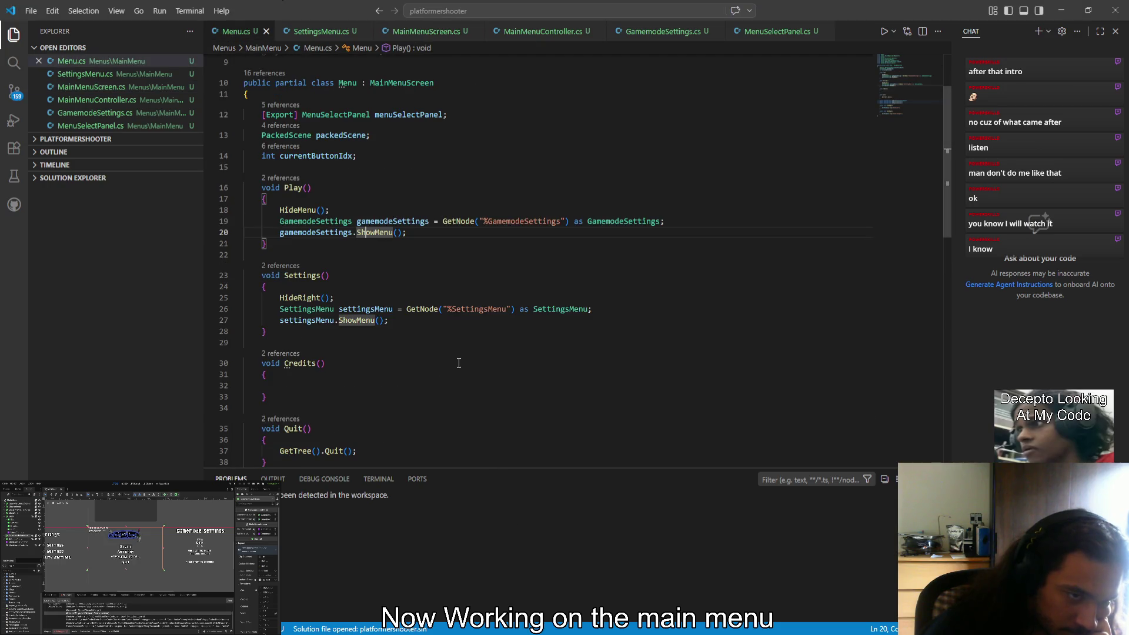
In Menu.cs, unfold OnNegativeAction and OnPositiveAction, then refold OnPositiveAction
scroll(429, 387, "down", 5)
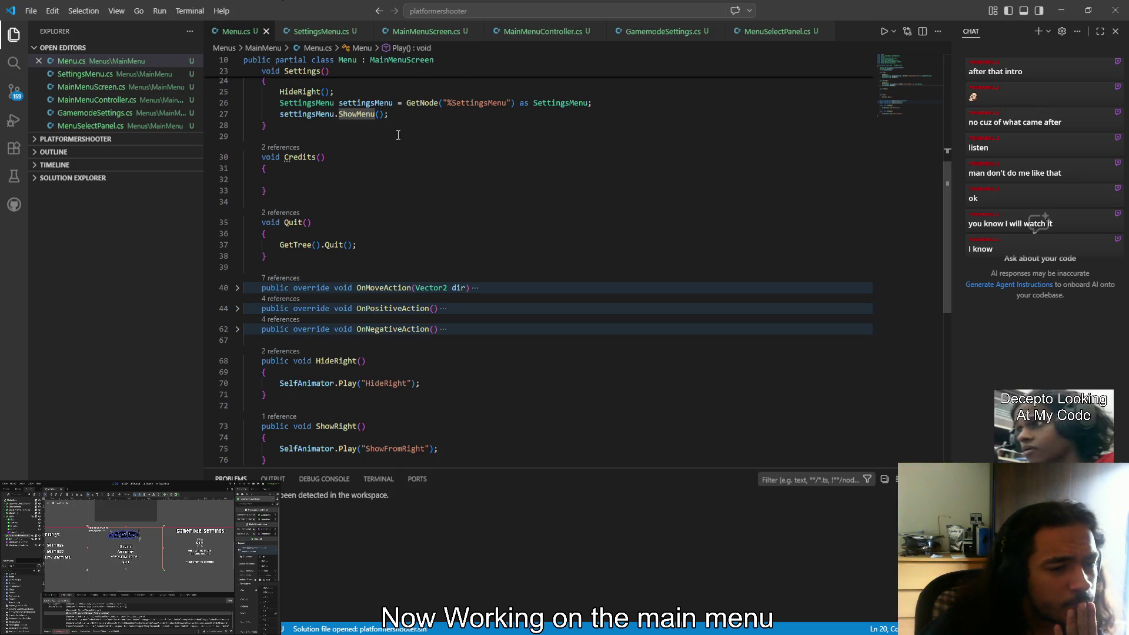
left_click(238, 330)
left_click(237, 308)
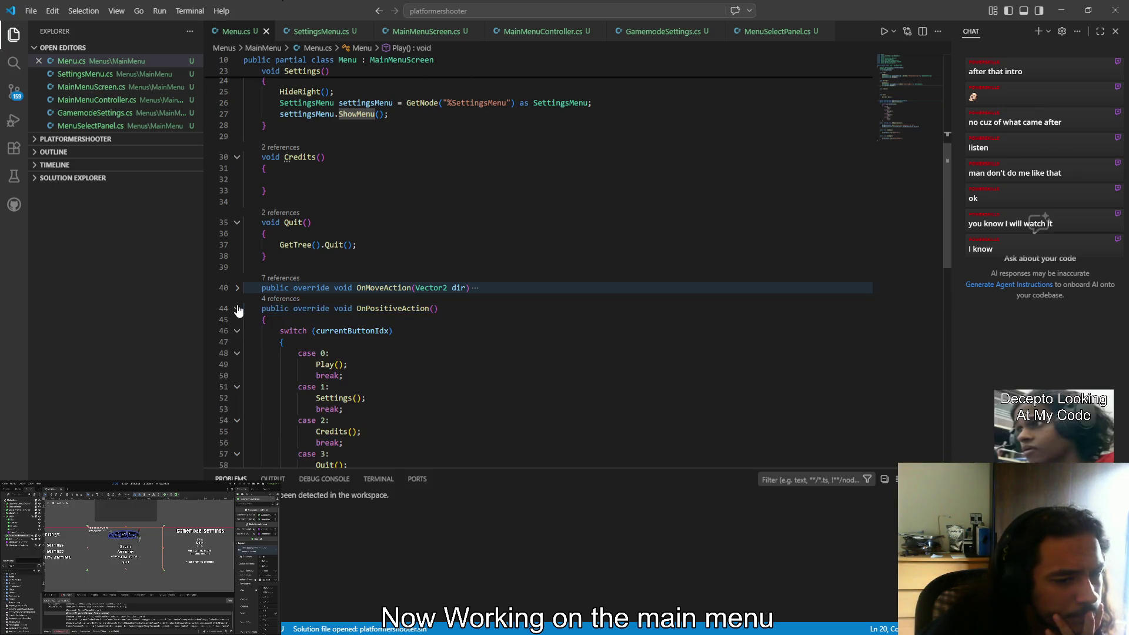
scroll(251, 314, "down", 3)
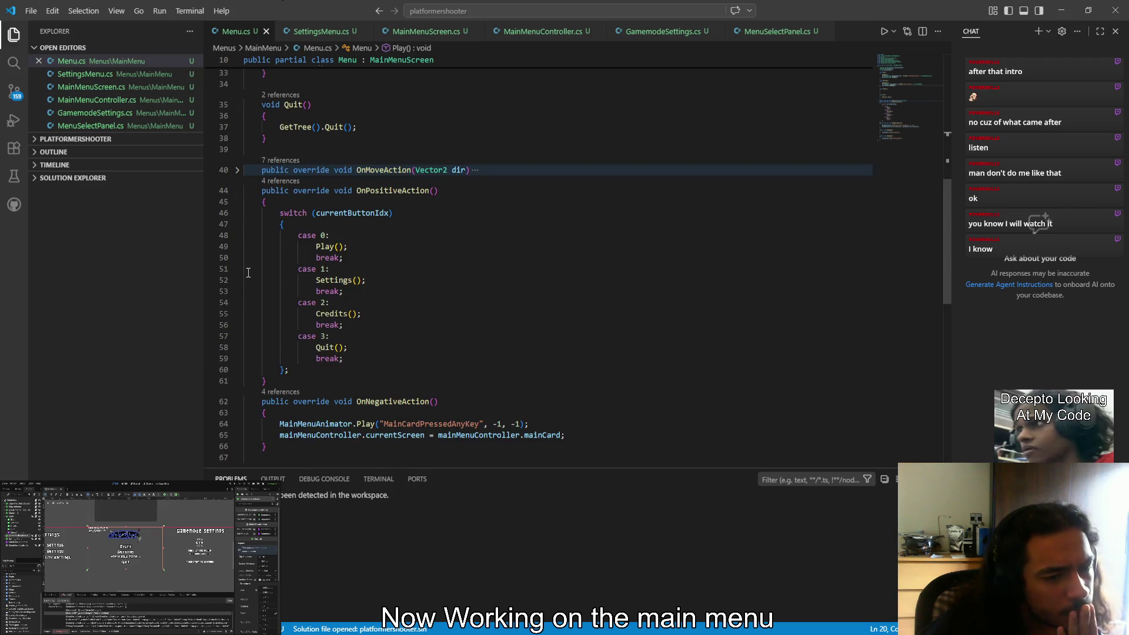
left_click(237, 190)
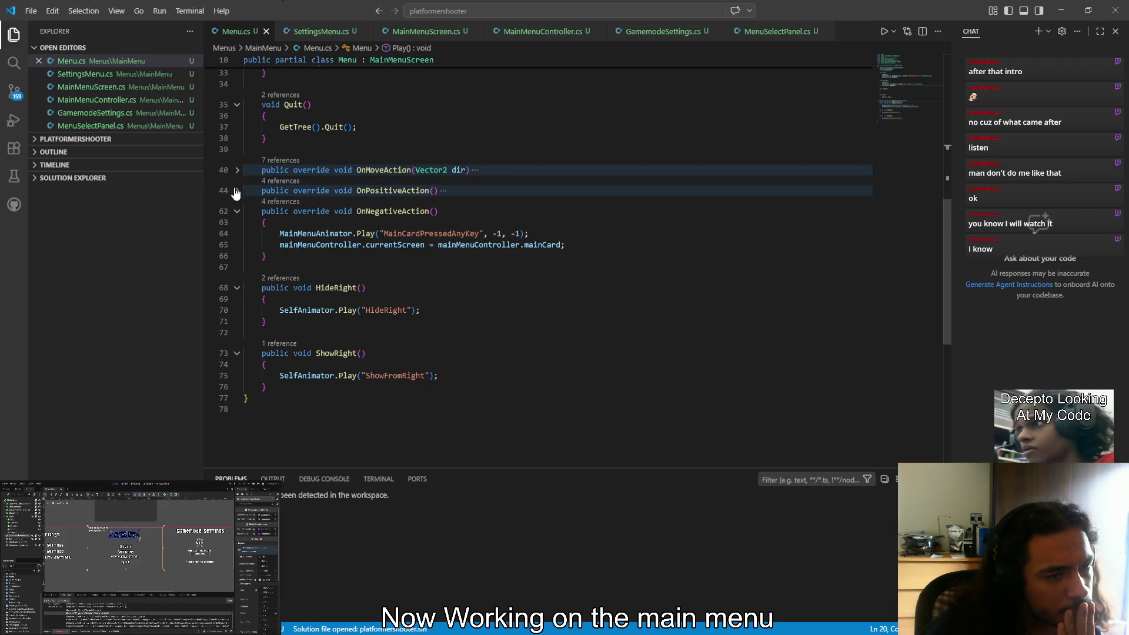
In SettingsMenu.cs, review _Ready's setup lines and peek at the MainMenuScreen class declaration
left_click(323, 32)
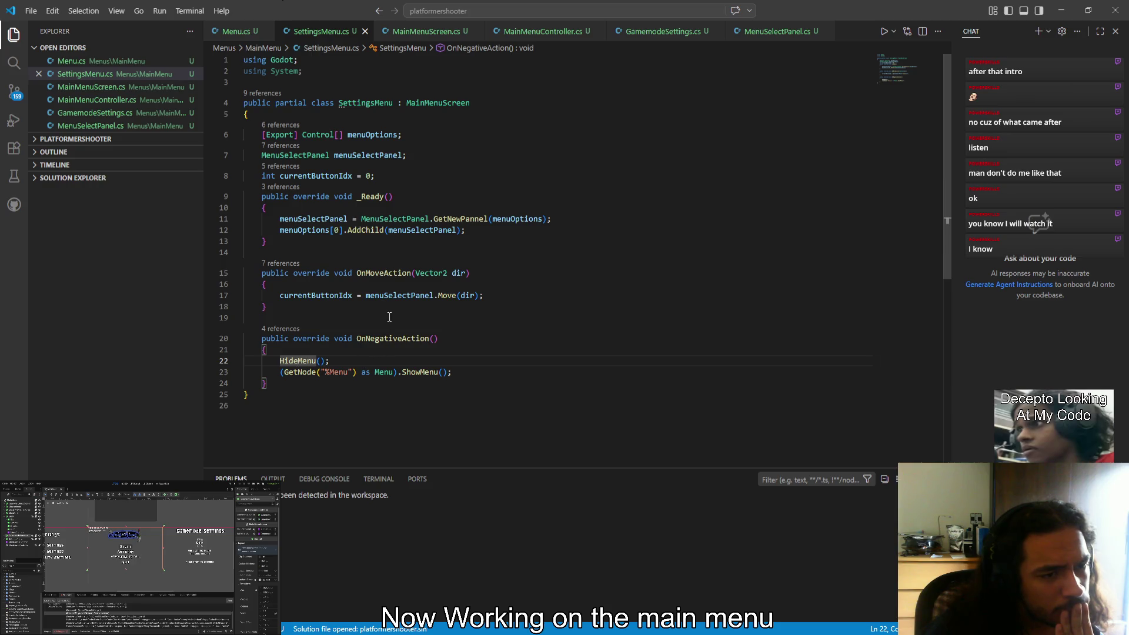
left_click_drag(277, 219, 508, 232)
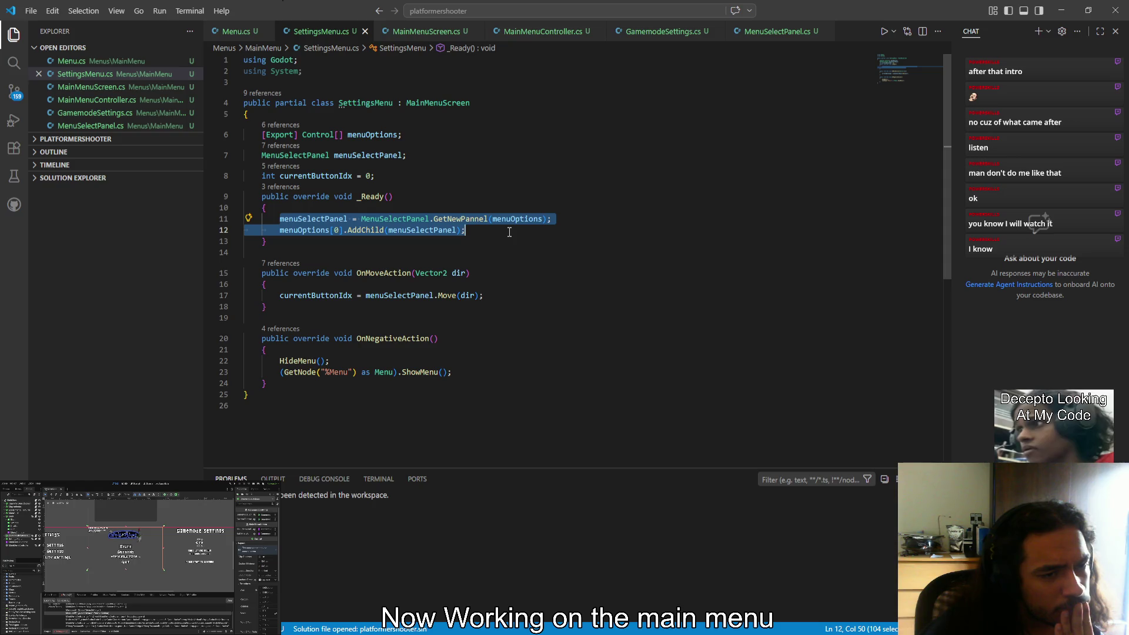
left_click(509, 233)
left_click(465, 103, "ctrl")
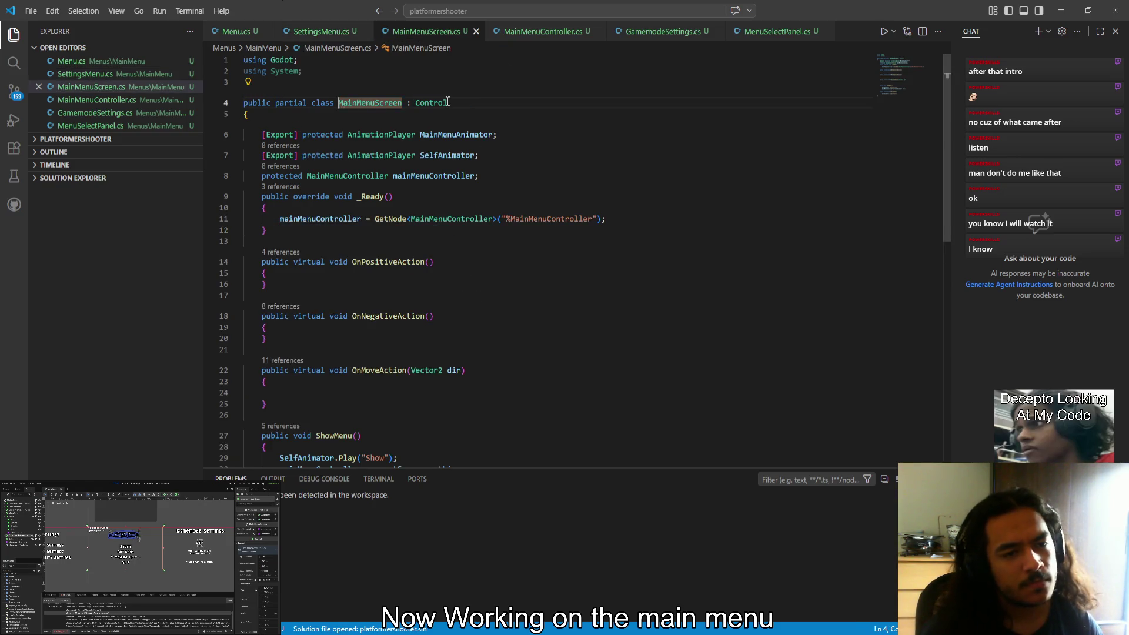
key("alt+Left")
left_click(346, 212)
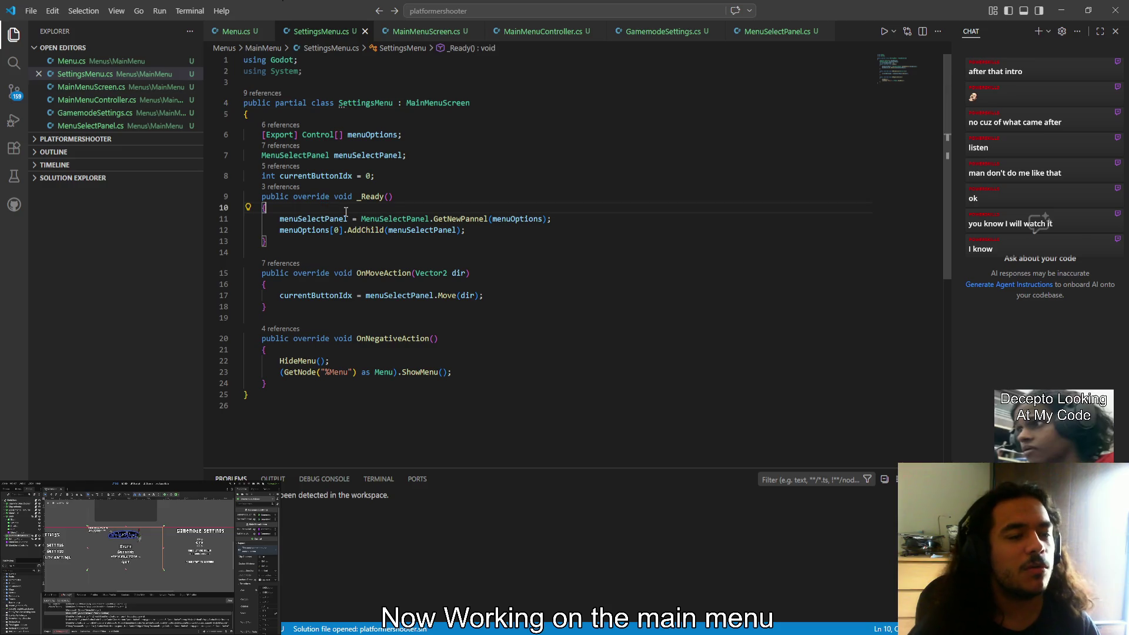
Add base._Ready(); at the top of SettingsMenu's _Ready and save
key("Return")
type("BeamsOfDeath")
key("shift+Home")
type("ba")
type("Re")
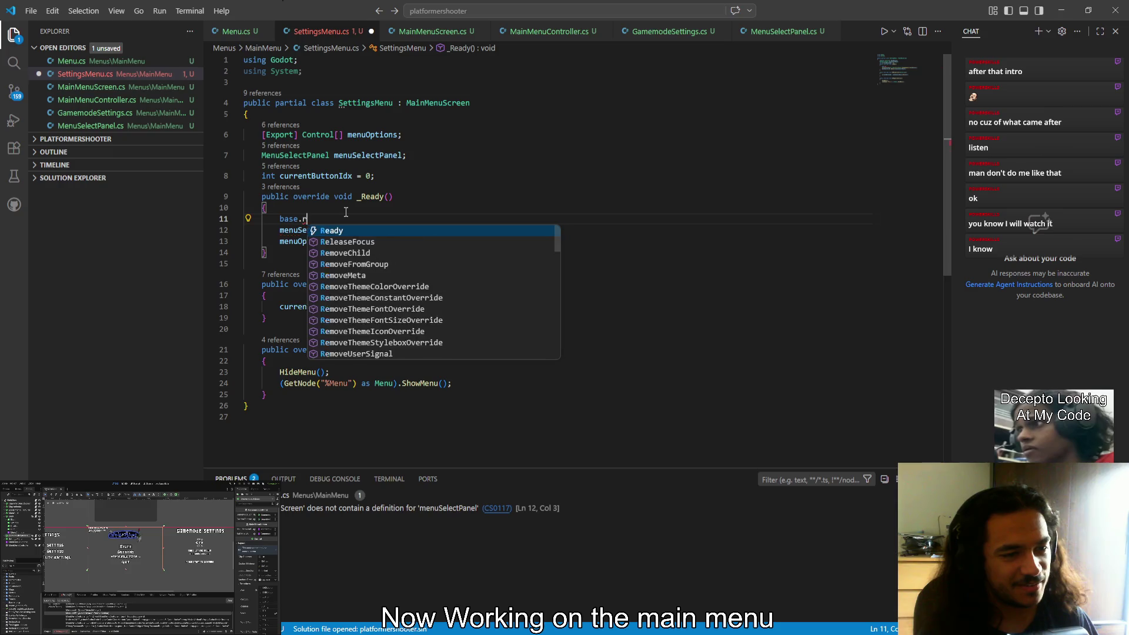
key("Tab")
type("_")
key("Tab")
type("();")
key("BackSpace")
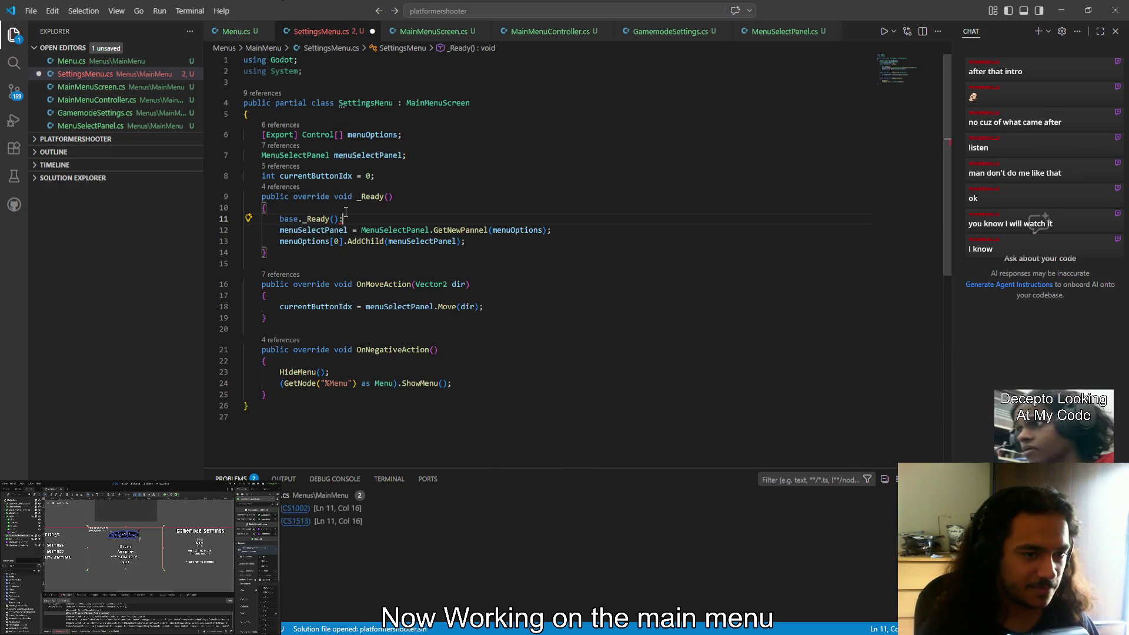
key("ctrl+s")
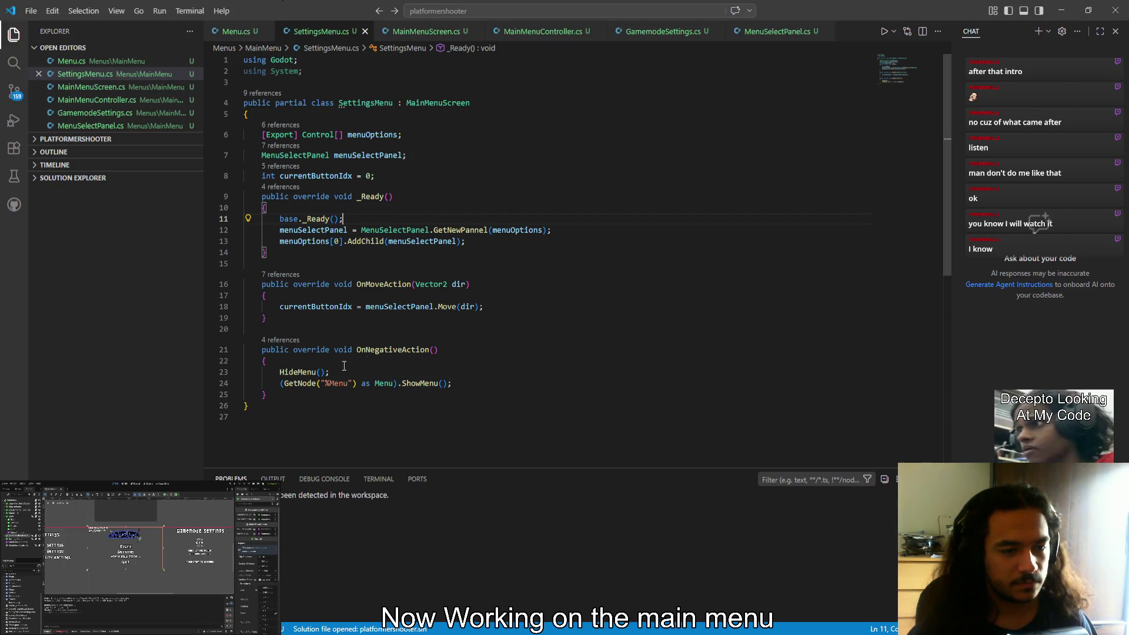
Replace the ShowMenu() call in OnNegativeAction with ShowRight() and save SettingsMenu.cs
left_click(428, 385)
type("l")
key("BackSpace")
key("BackSpace")
key("BackSpace")
key("BackSpace")
key("BackSpace")
key("BackSpace")
key("ctrl+space")
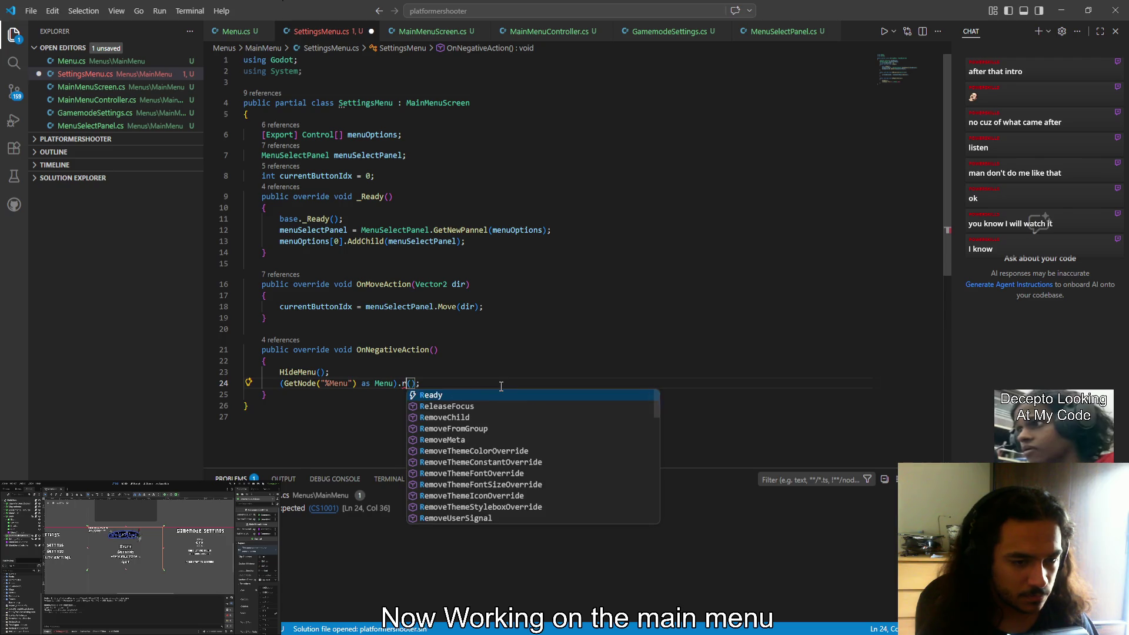
key("Escape")
type("ShowR")
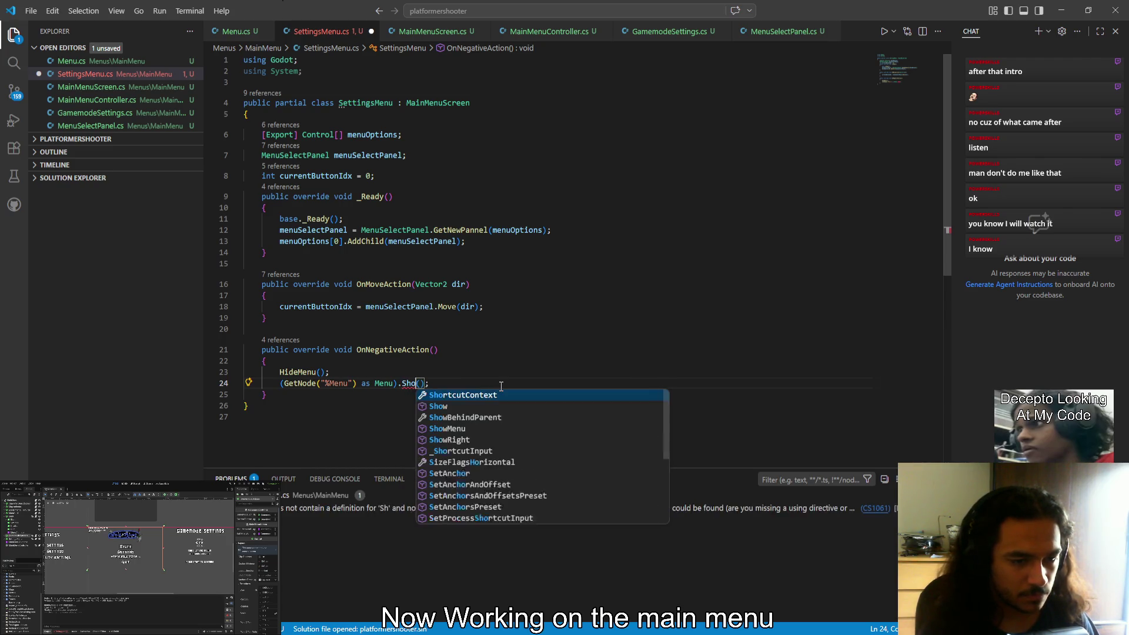
key("Tab")
key("ctrl+s")
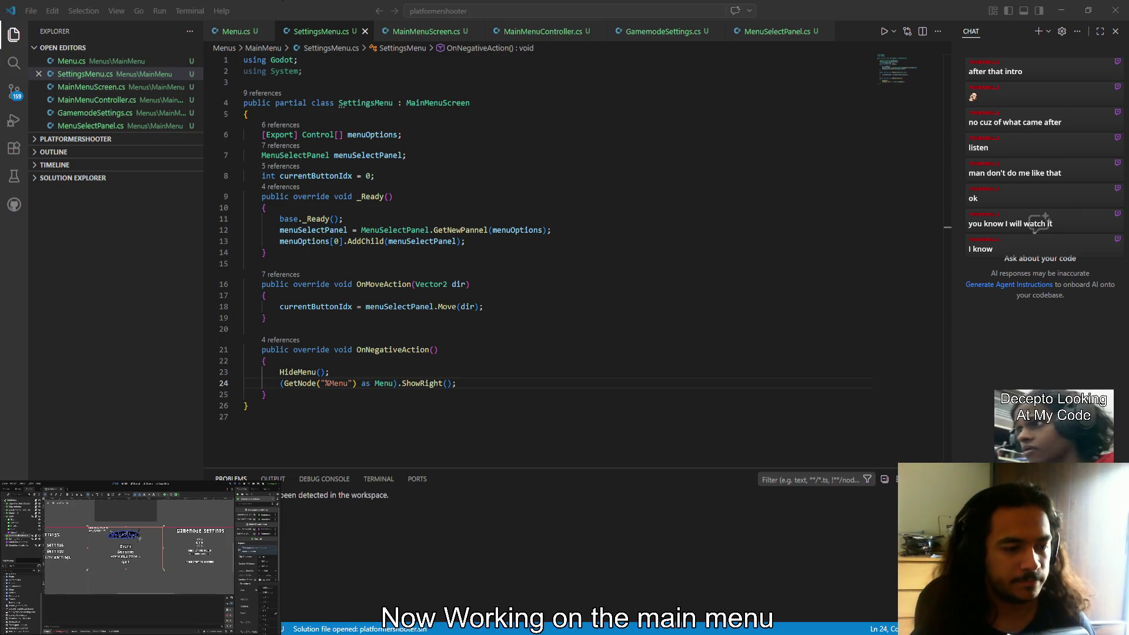
Launch the game, open the Settings screen, and back out to the main menu
key("Down")
key("Return")
key("Escape")
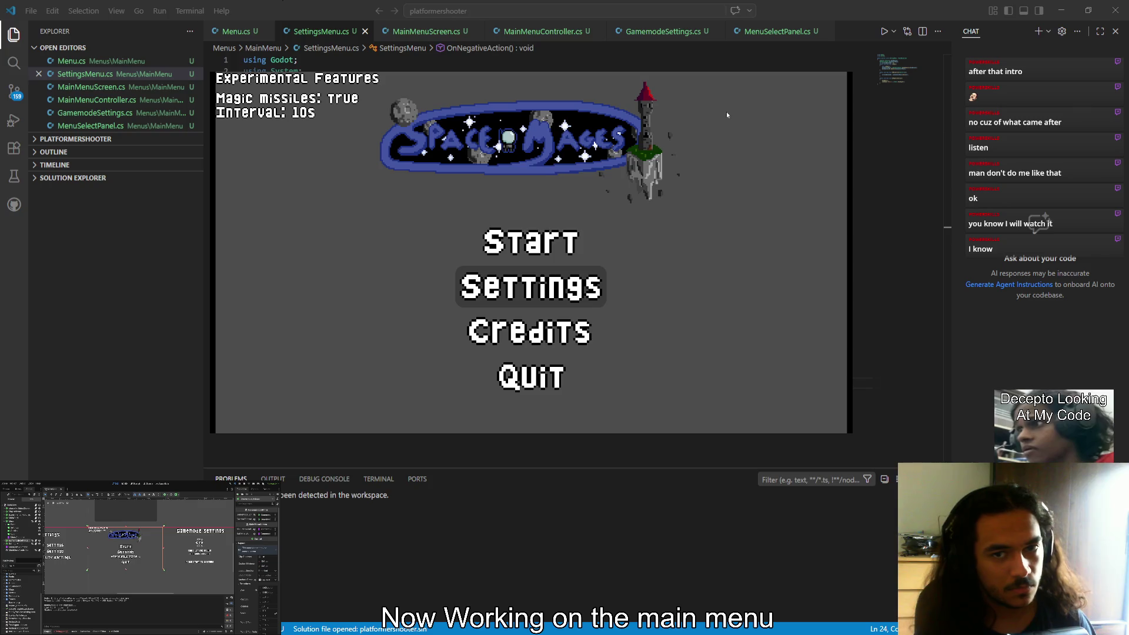
Toggle repeatedly between the main menu and Settings, including mid-transition, then close the game window
key("Return")
key("Escape")
key("Return")
key("Escape")
key("Return")
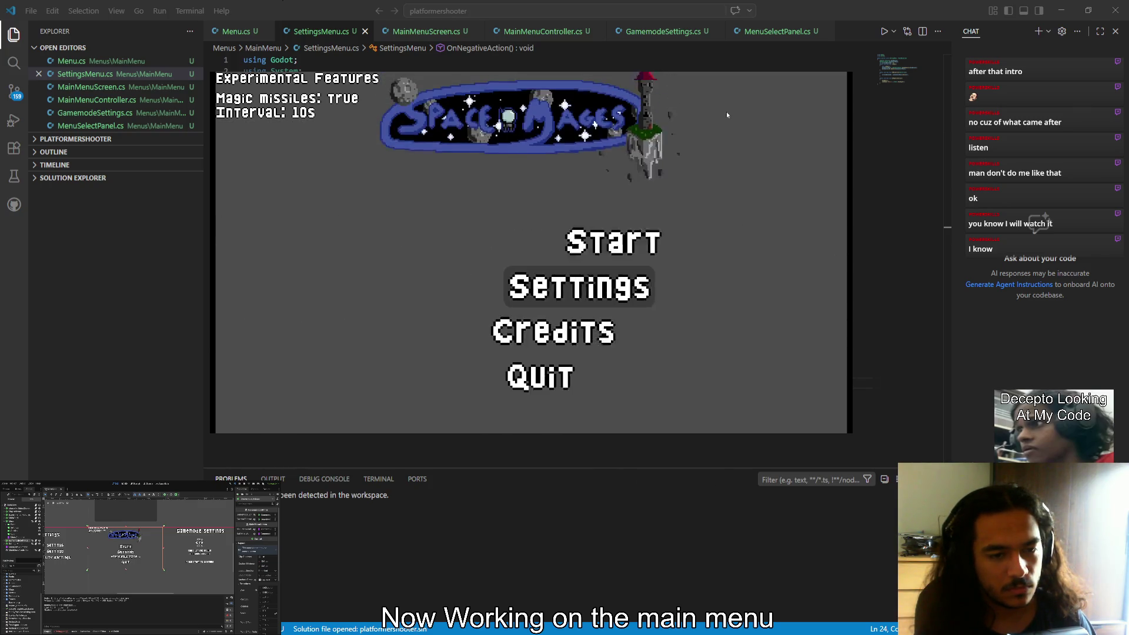
key("Escape")
key("Return")
key("Escape")
key("Return")
left_click(909, 69)
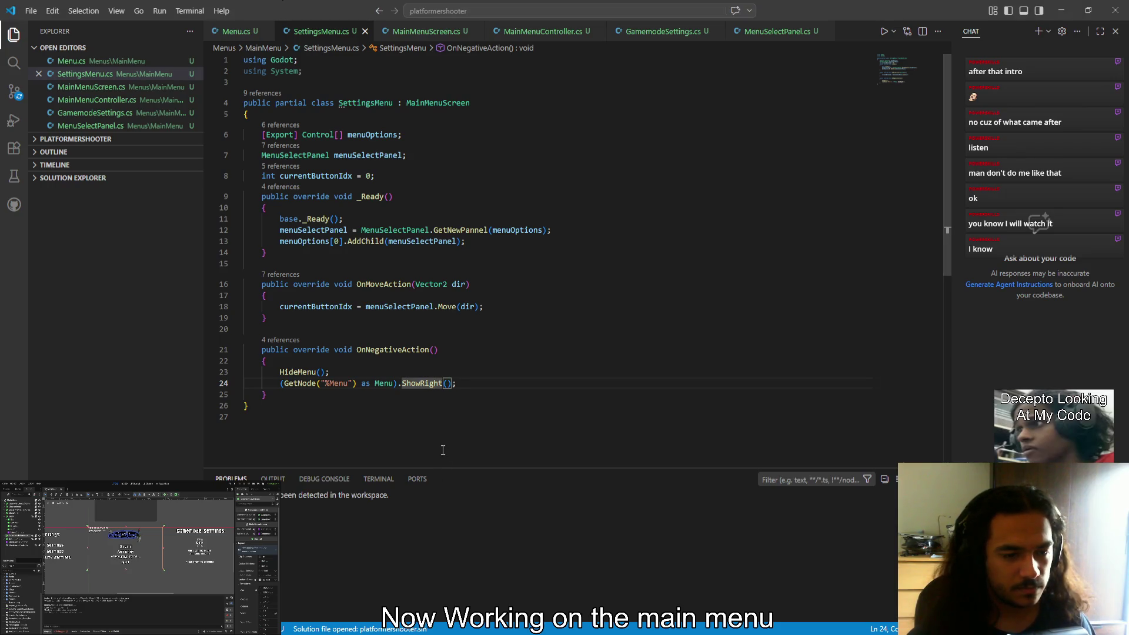
Go to ShowRight in Menu.cs and add an empty line after its animation call
left_click(441, 383, "ctrl")
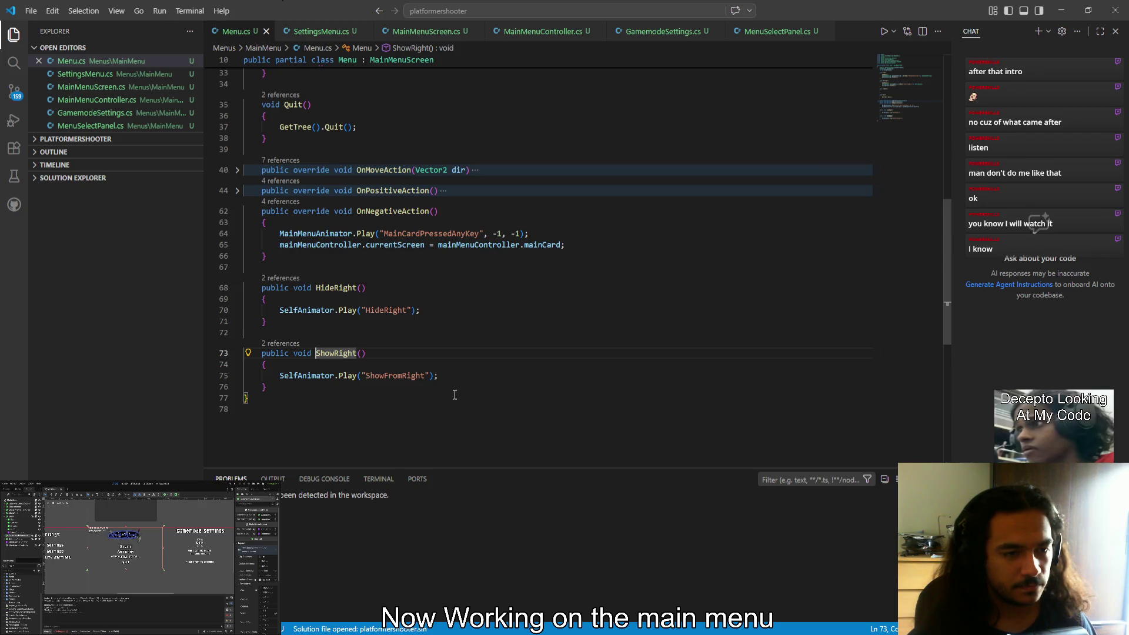
scroll(455, 394, "up", 10)
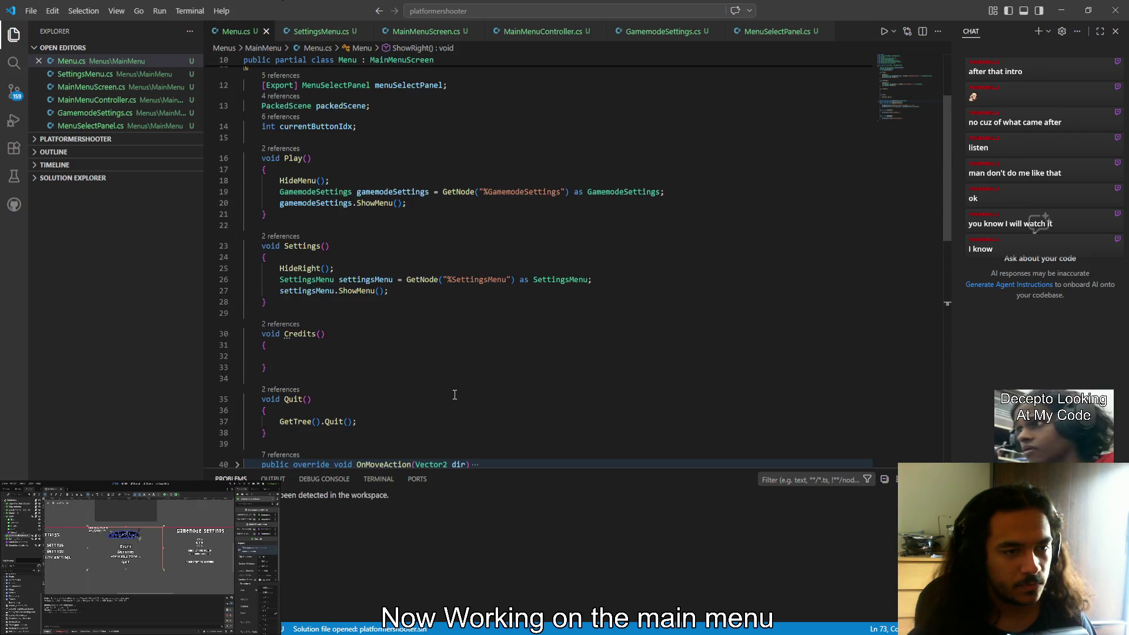
scroll(454, 395, "down", 10)
left_click(484, 380)
key("Return")
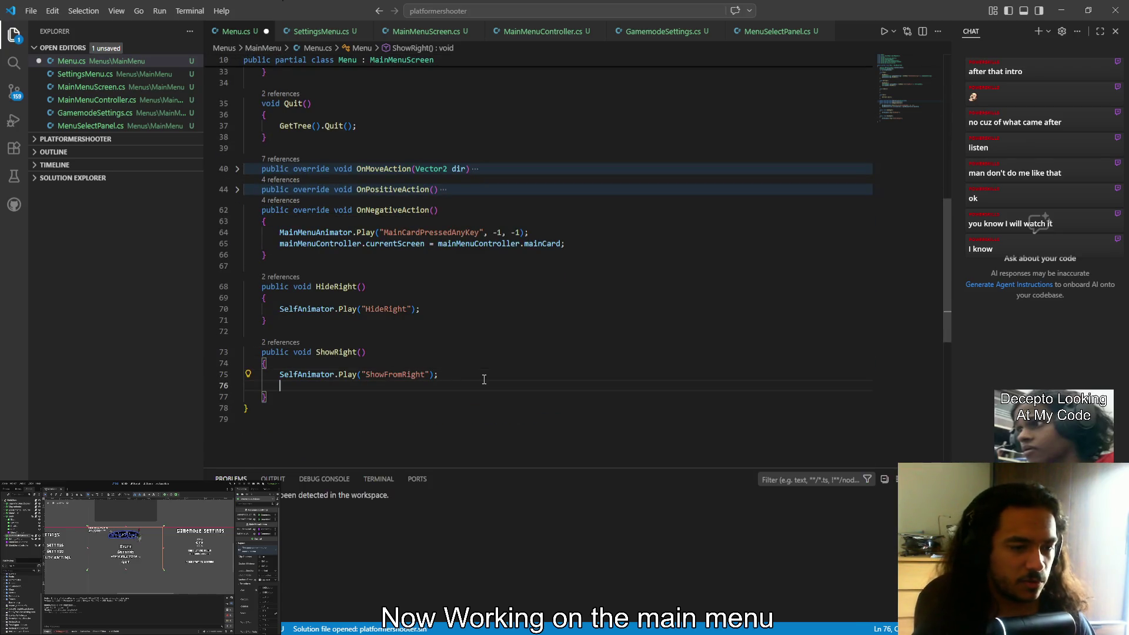
scroll(485, 380, "up", 7)
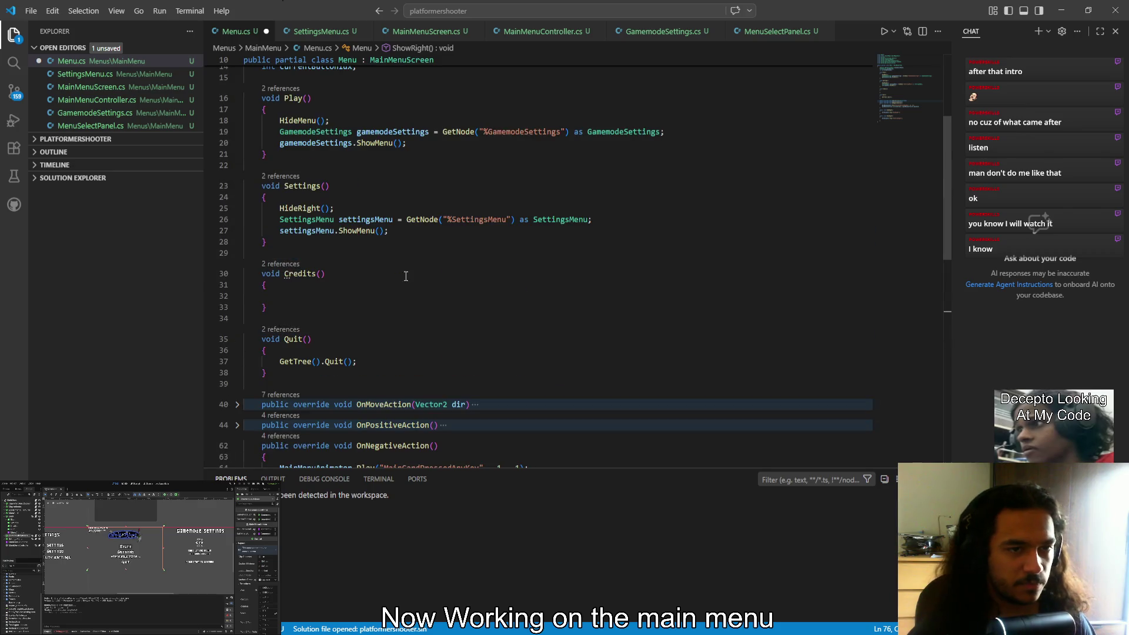
In MainMenuScreen, copy the currentScreen assignment from ShowMenu; undo a trial paste into HideMenu
left_click(398, 68, "ctrl")
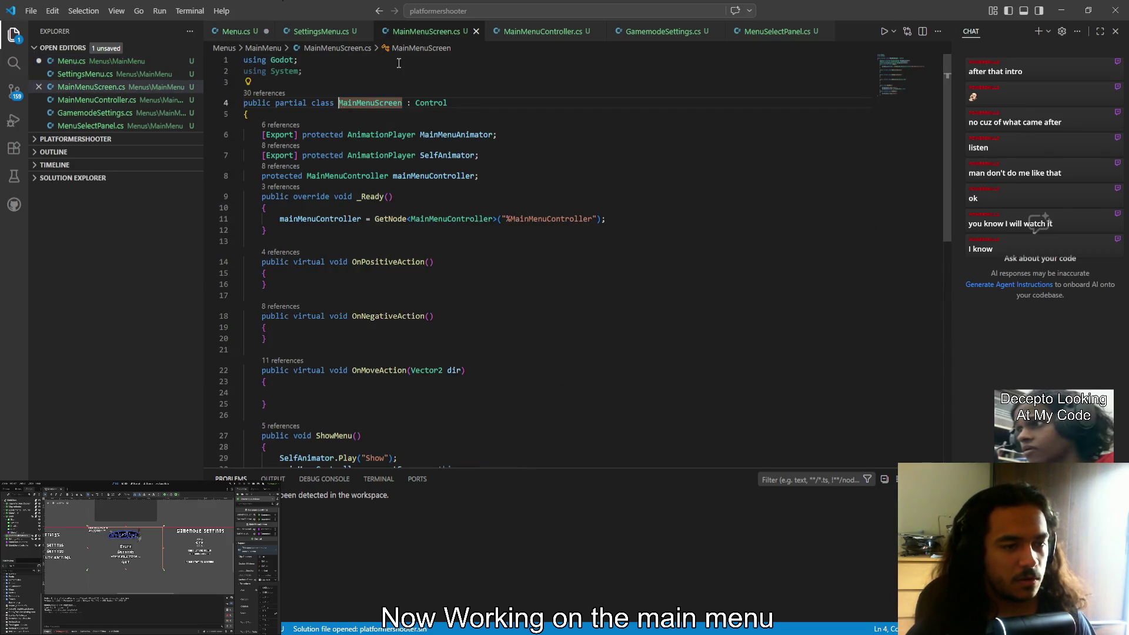
scroll(447, 295, "down", 4)
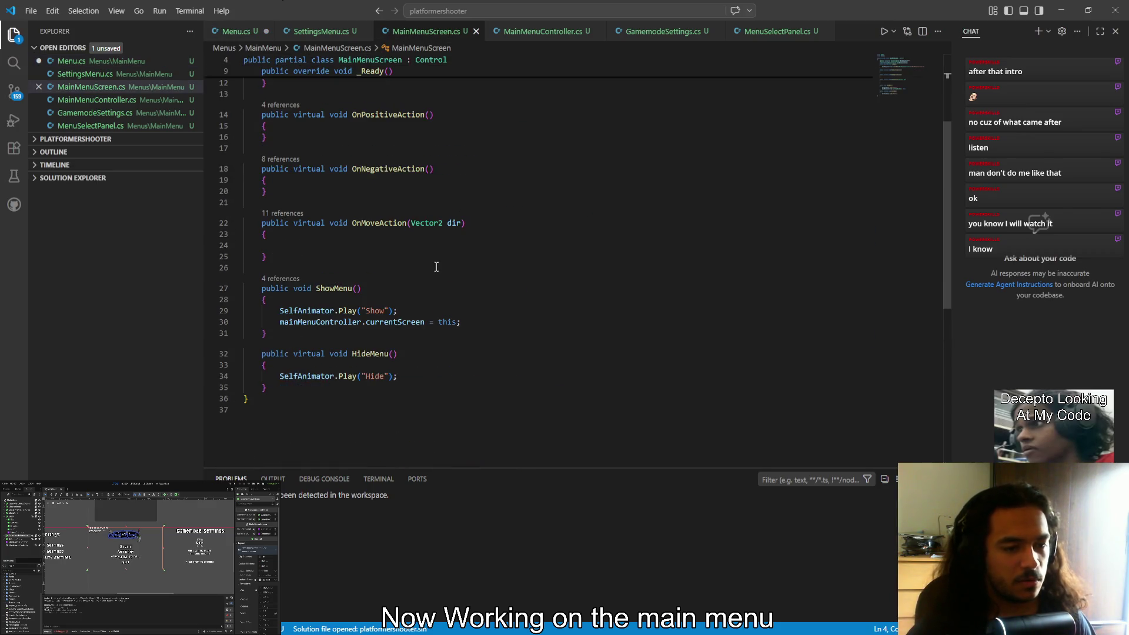
left_click(458, 322, "ctrl")
scroll(412, 235, "down", 8)
left_click(412, 200)
key("Return")
type("mainMenuController.currentScreen = this;")
key("ctrl+z")
key("ctrl+z")
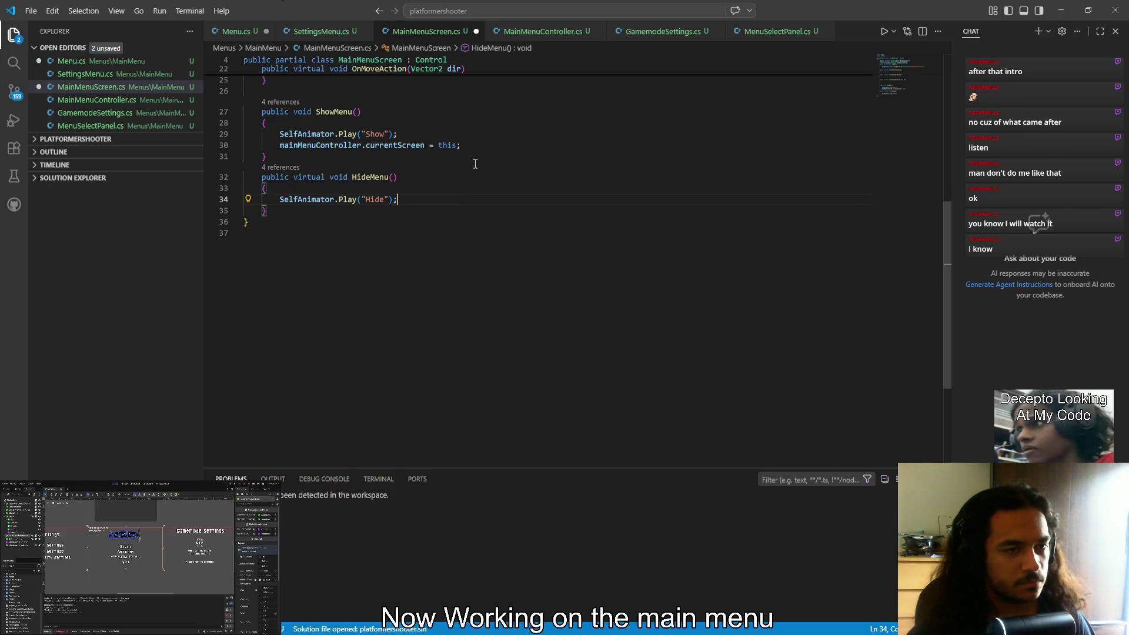
scroll(474, 145, "up", 3)
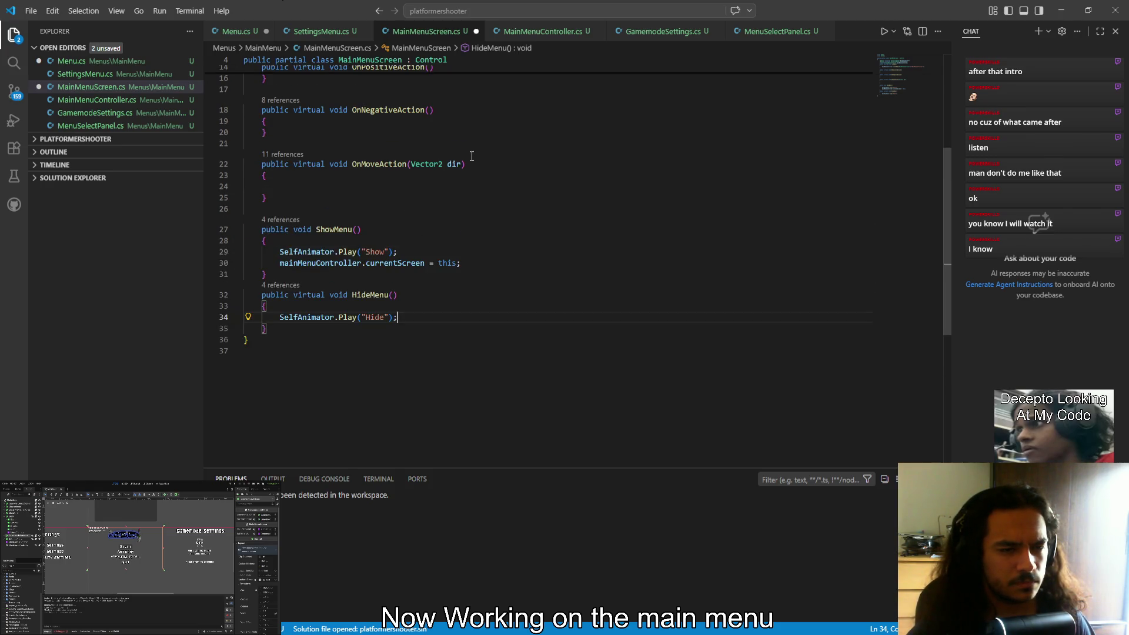
Paste mainMenuController.currentScreen = this; into Menu.cs ShowRight, save, and relaunch the game
left_click(253, 32)
scroll(425, 364, "down", 10)
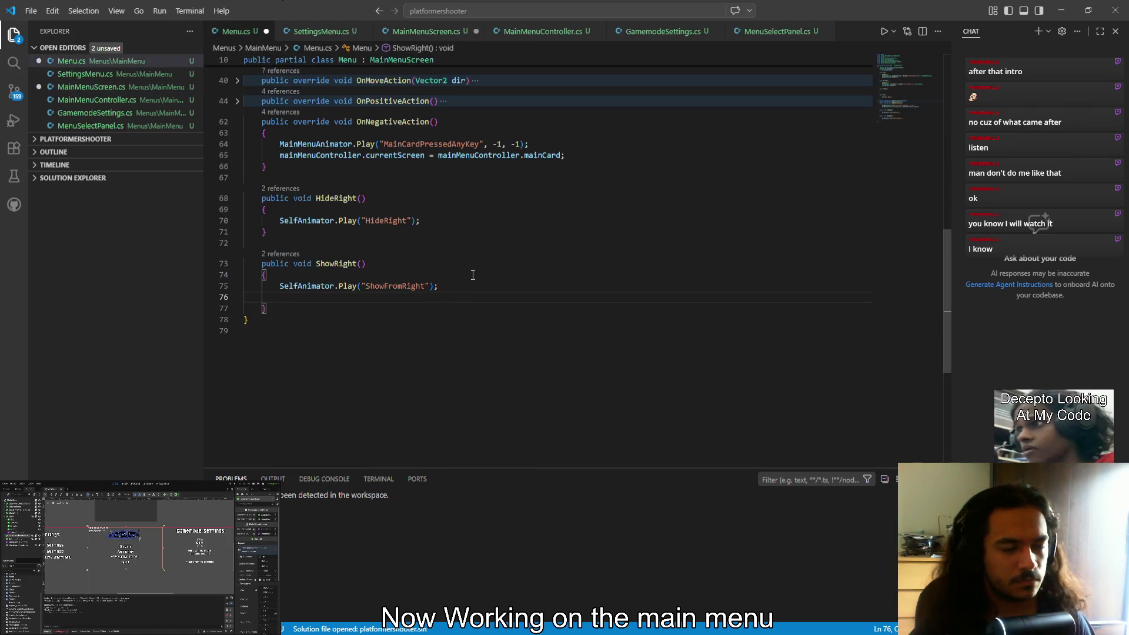
type("mainMenuController.currentScreen = this;")
key("ctrl+s")
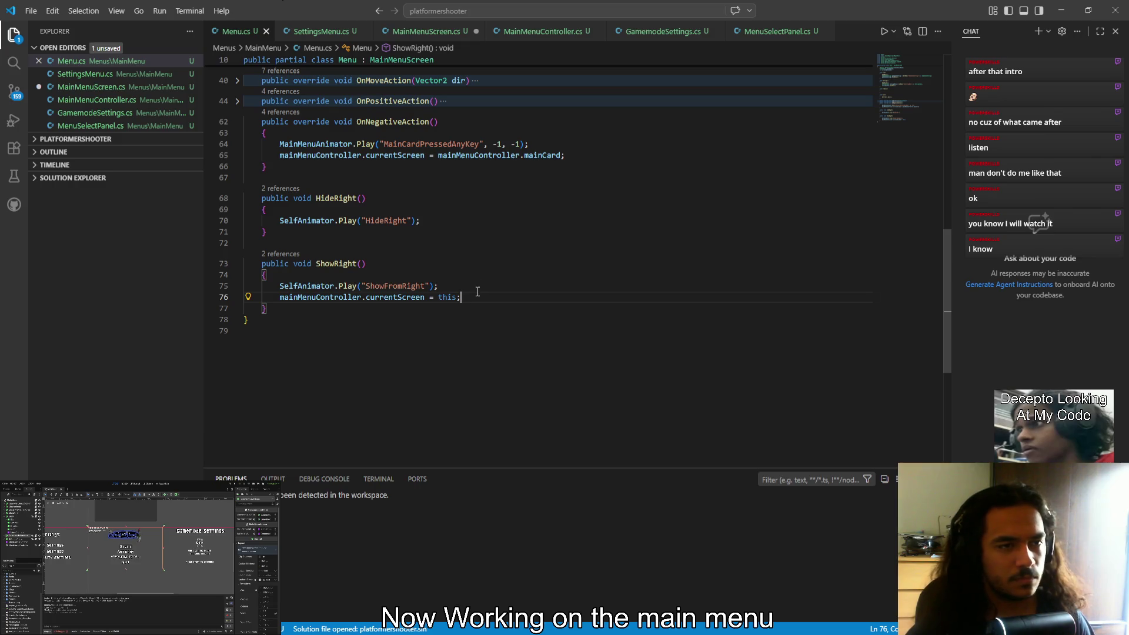
left_click(436, 32)
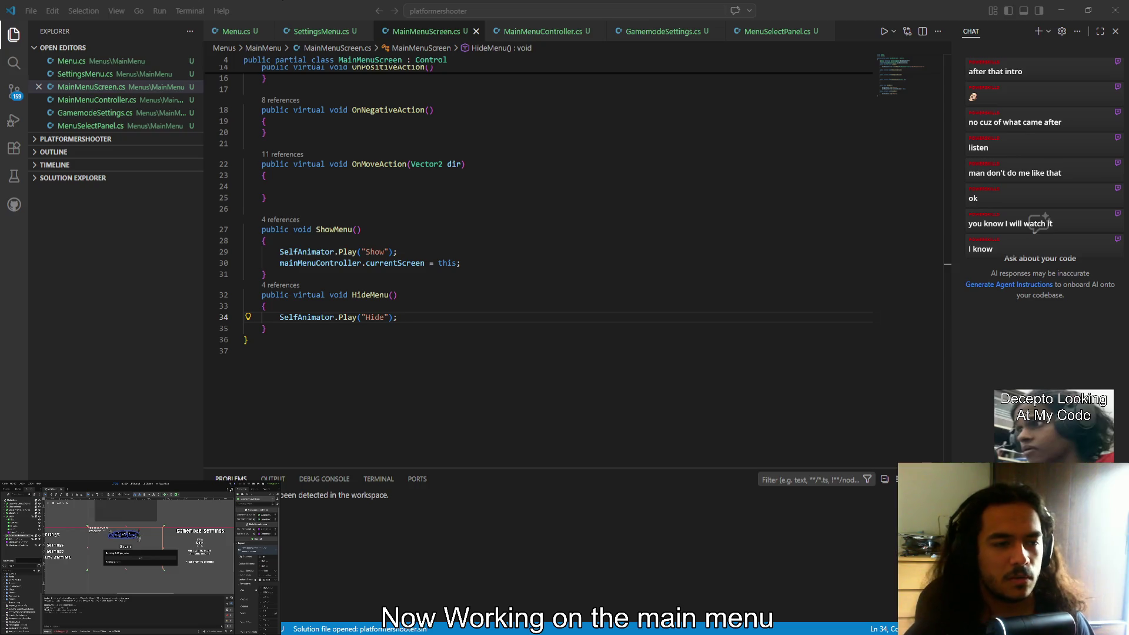
key("F5")
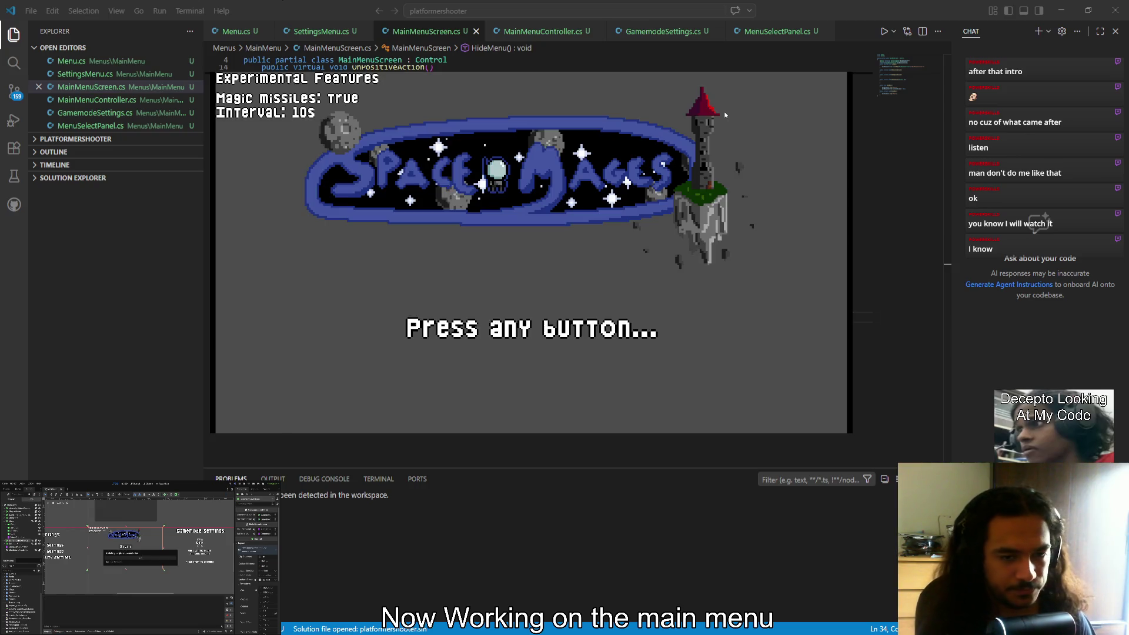
Get past the title prompt and open Settings from the main menu
key("Return")
key("Down")
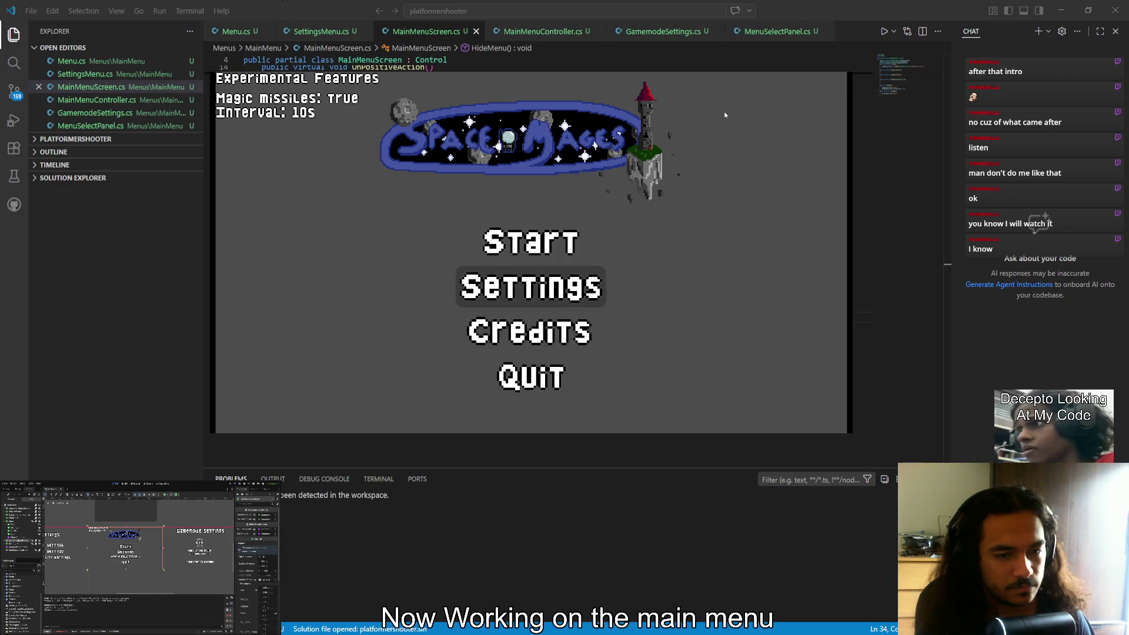
key("Return")
Cycle the highlight through Video, Audio and Accessability Settings, then back out to the main menu
key("Down")
key("Down")
key("Down")
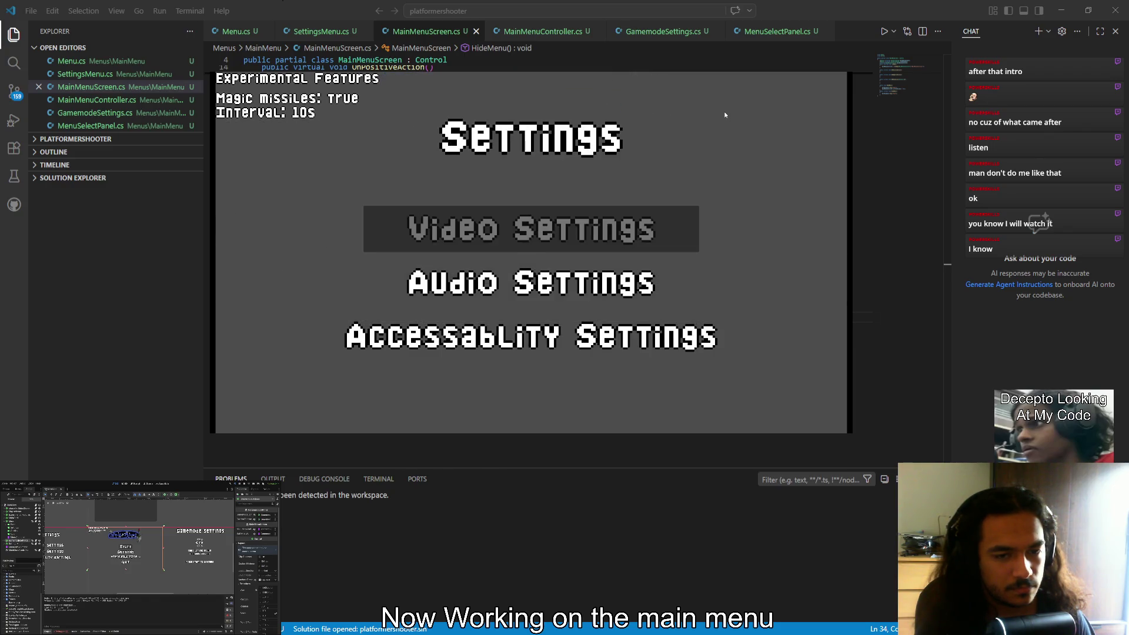
key("Up")
key("Up")
key("Down")
key("Up")
key("Down")
key("Up")
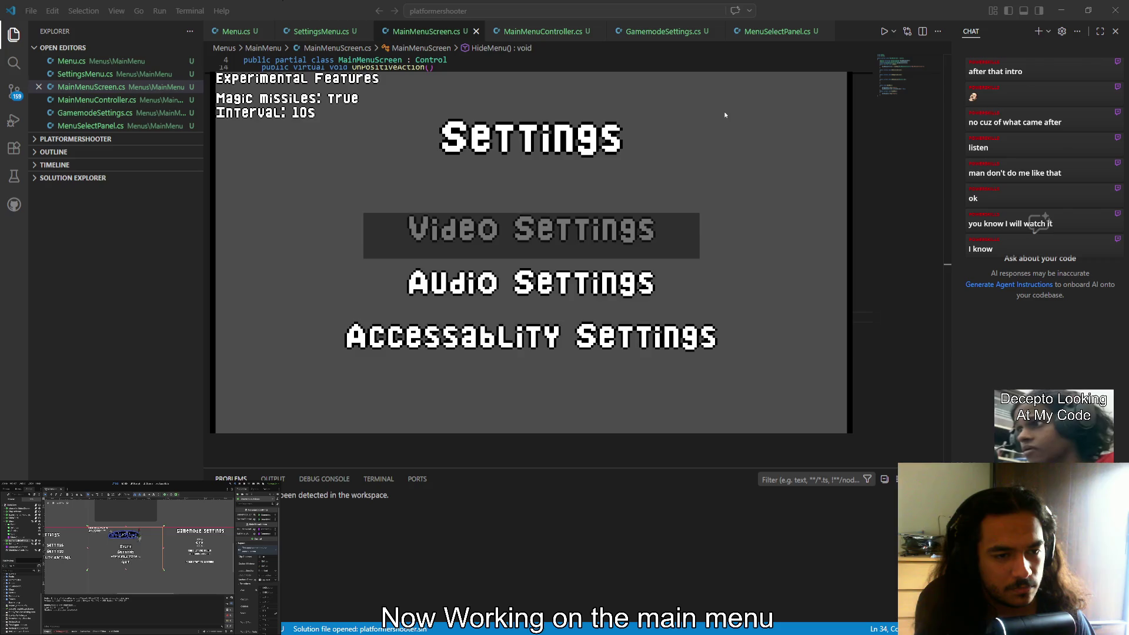
key("Up")
key("Up")
key("Up")
key("Down")
key("Down")
key("Up")
key("Down")
key("Up")
key("Up")
key("Up")
key("Up")
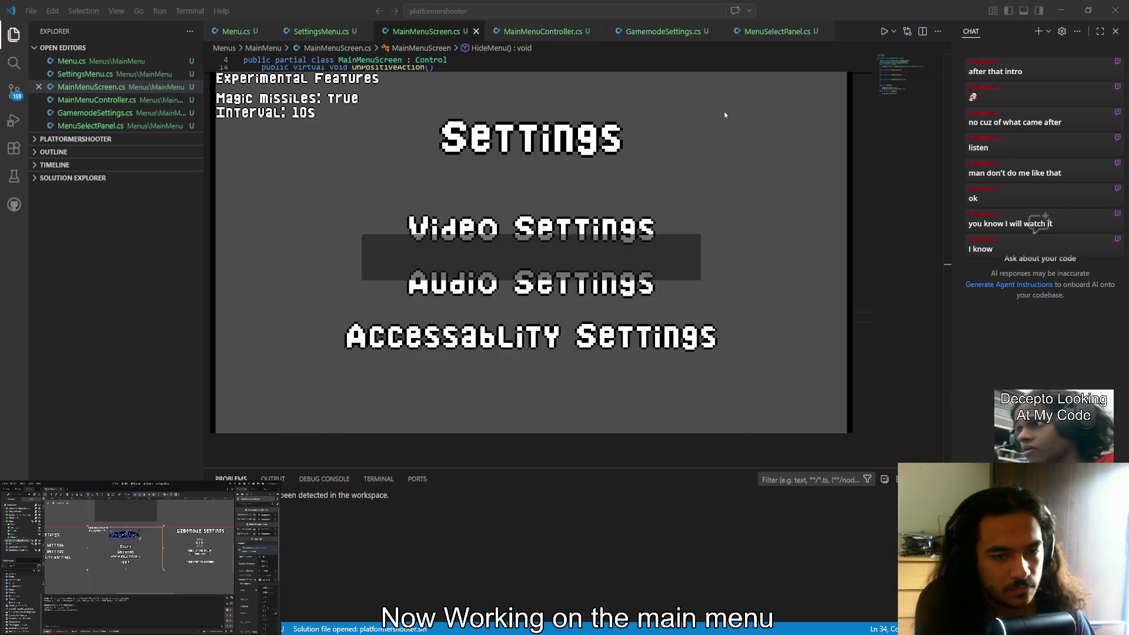
key("Down")
key("Up")
Open Gamemode Settings from Start, back out, then choose Quit to close the game
key("Up")
key("Down")
key("Up")
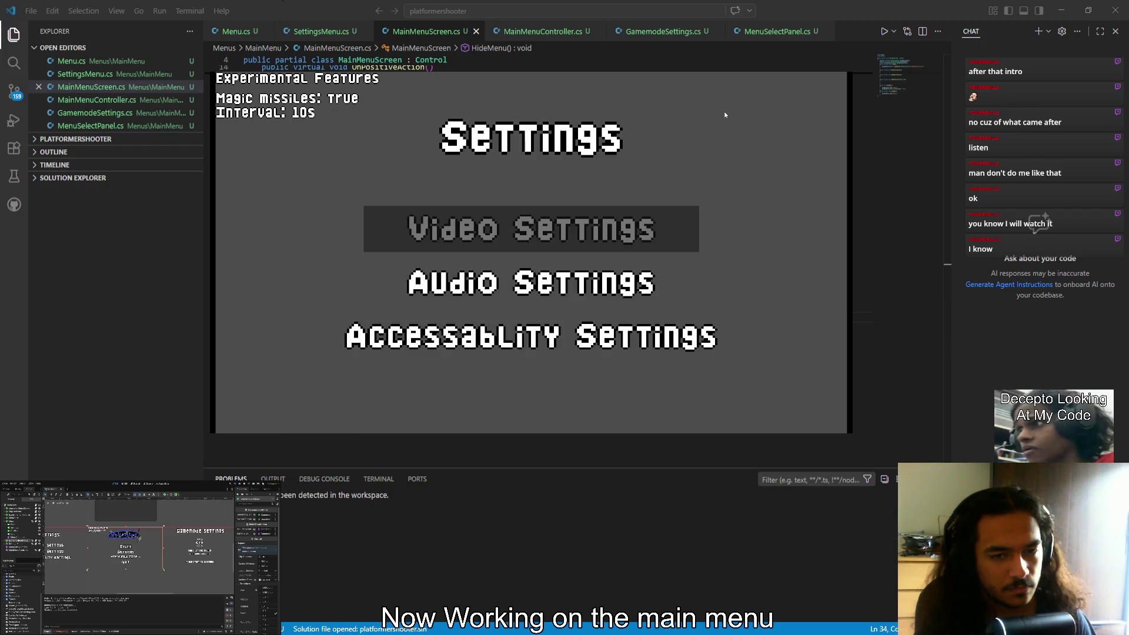
key("Down")
key("Escape")
key("Down")
key("Up")
key("Up")
key("Return")
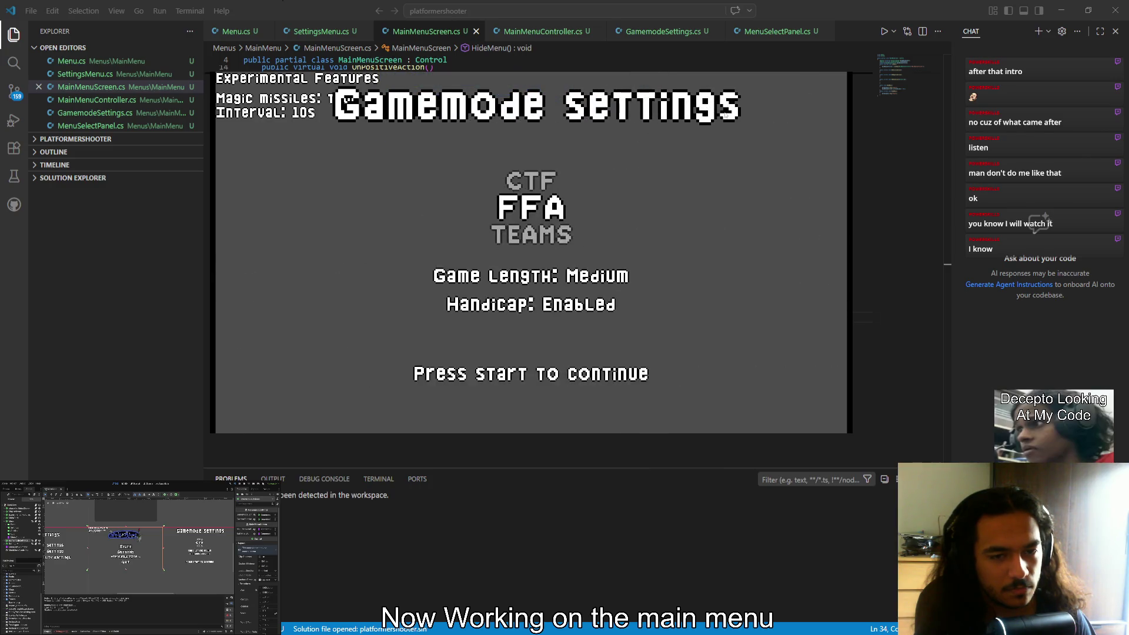
key("Escape")
key("Return")
key("Down")
key("Down")
key("Down")
key("Up")
key("Down")
key("Up")
key("Up")
key("Up")
key("Down")
key("Down")
key("Down")
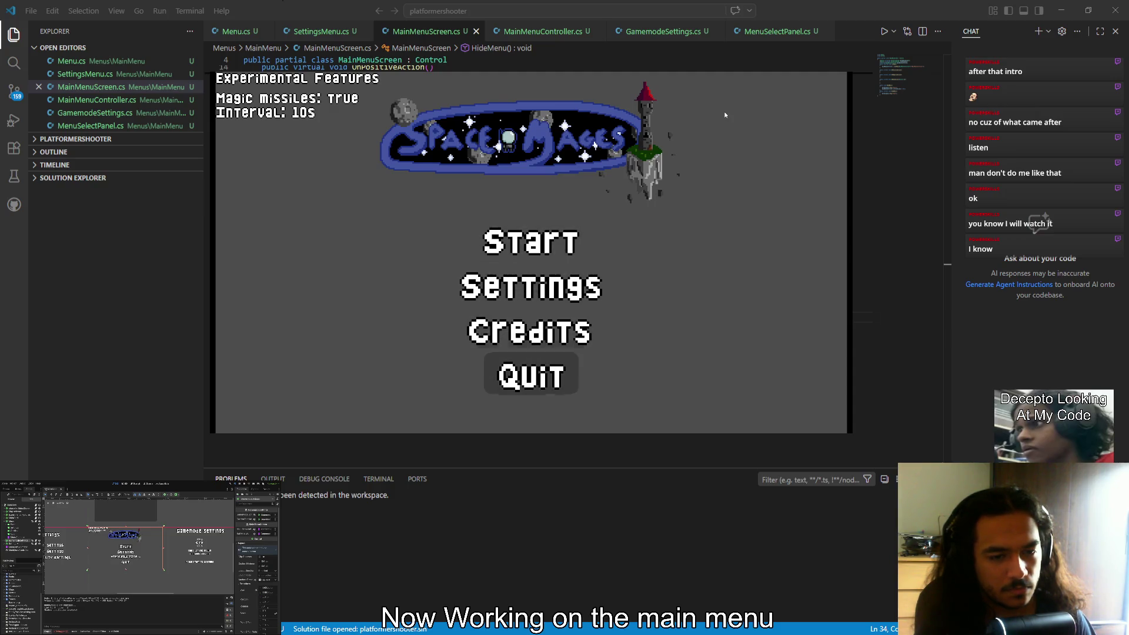
key("Return")
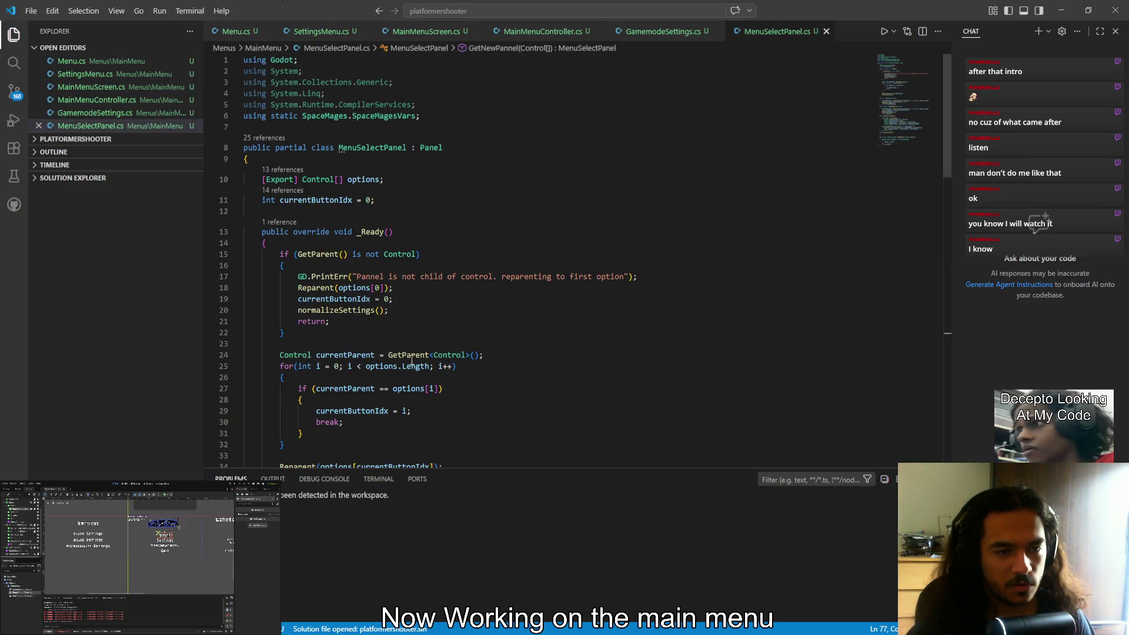
Replace 'new MenuSelectPanel' on line 73 with a GD.Load<PackedScene>(" call
scroll(472, 356, "down", 20)
scroll(471, 356, "up", 4)
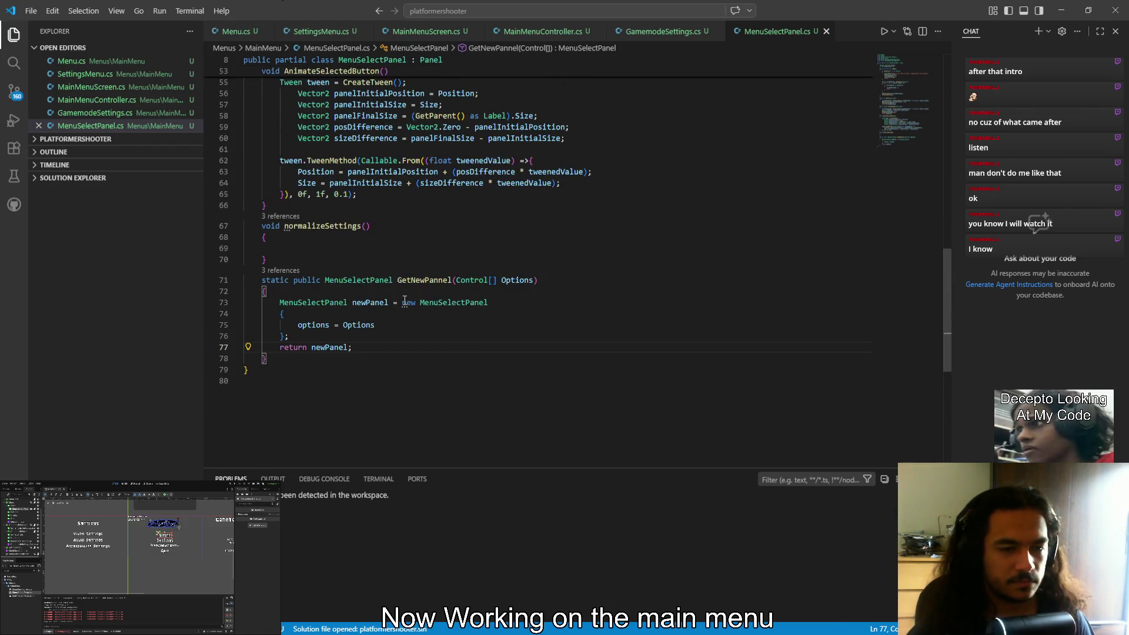
left_click_drag(403, 303, 489, 302)
key("BackSpace")
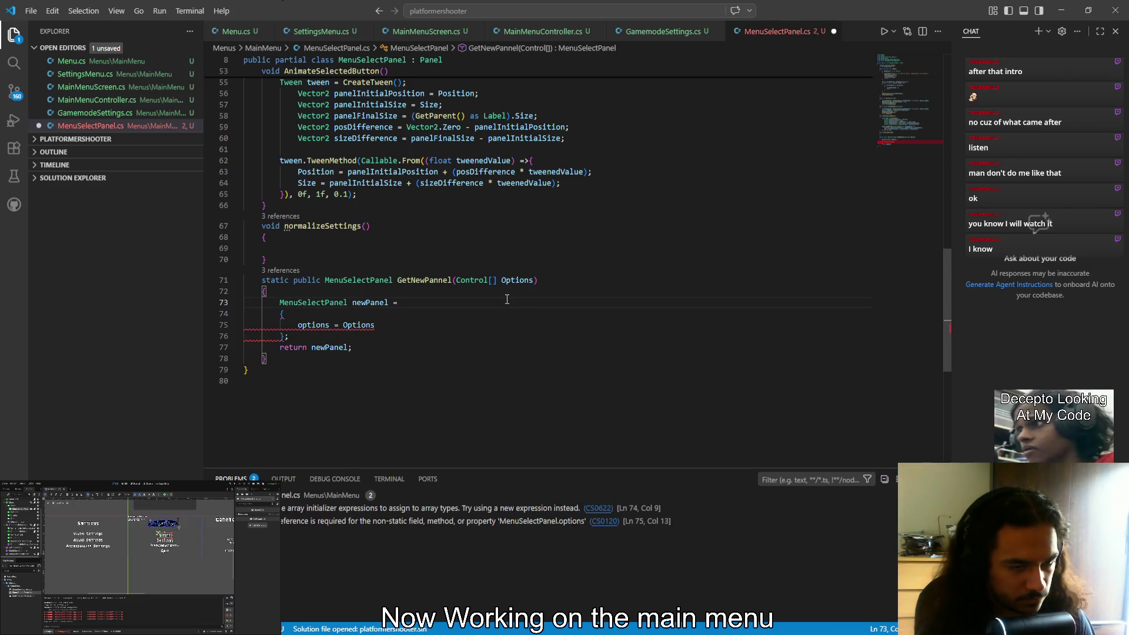
type("l")
key("BackSpace")
type("GD.load")
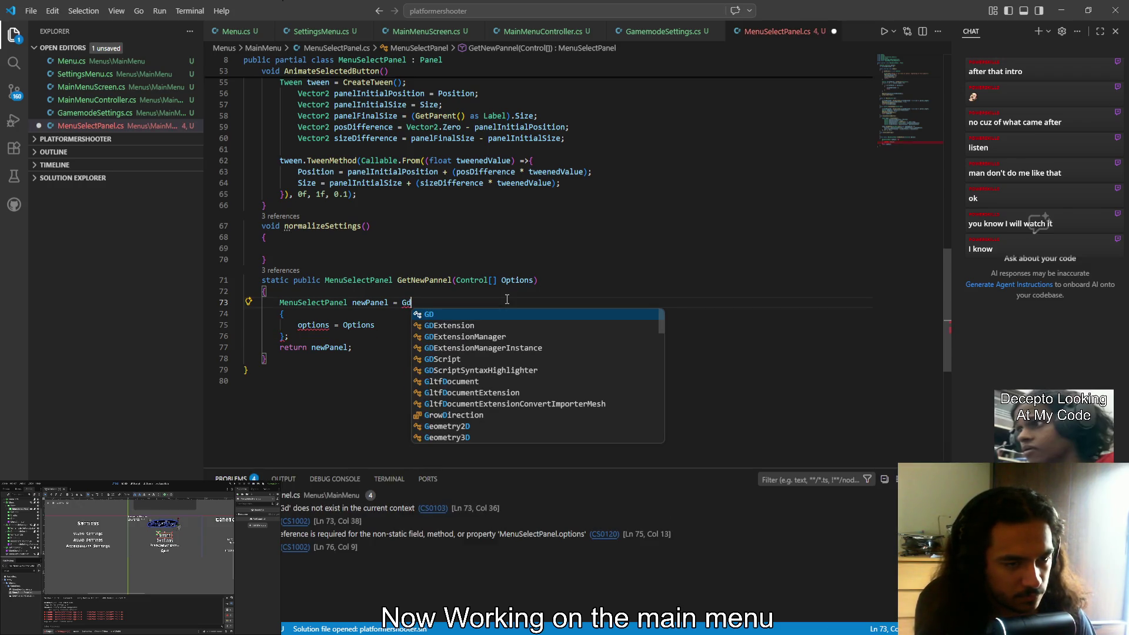
key("Tab")
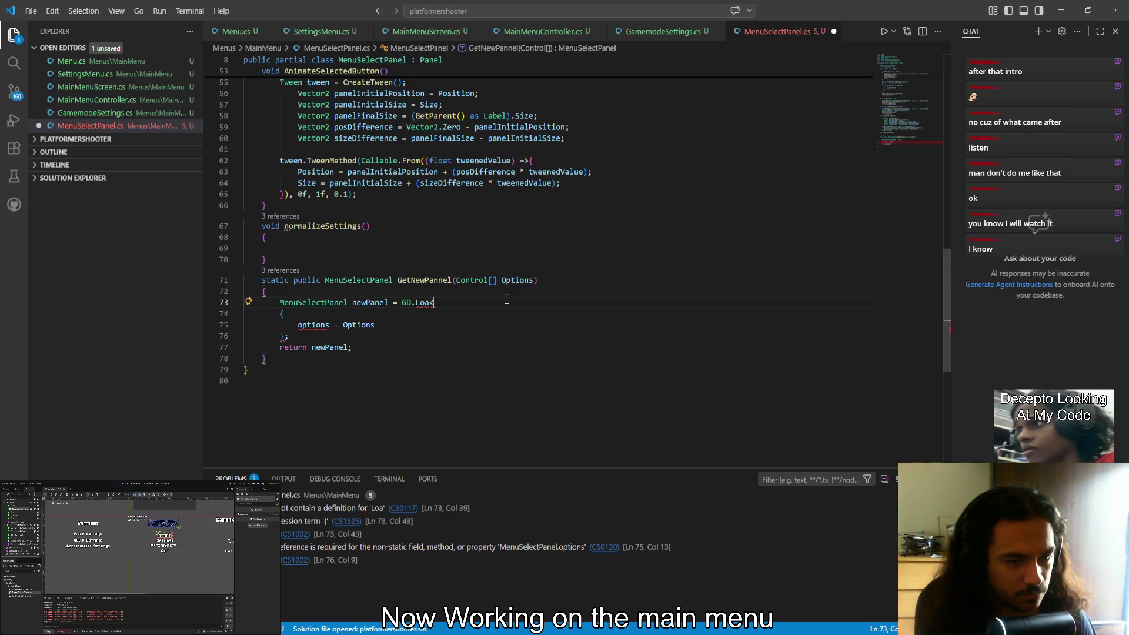
type(">")
key("Left")
type("<")
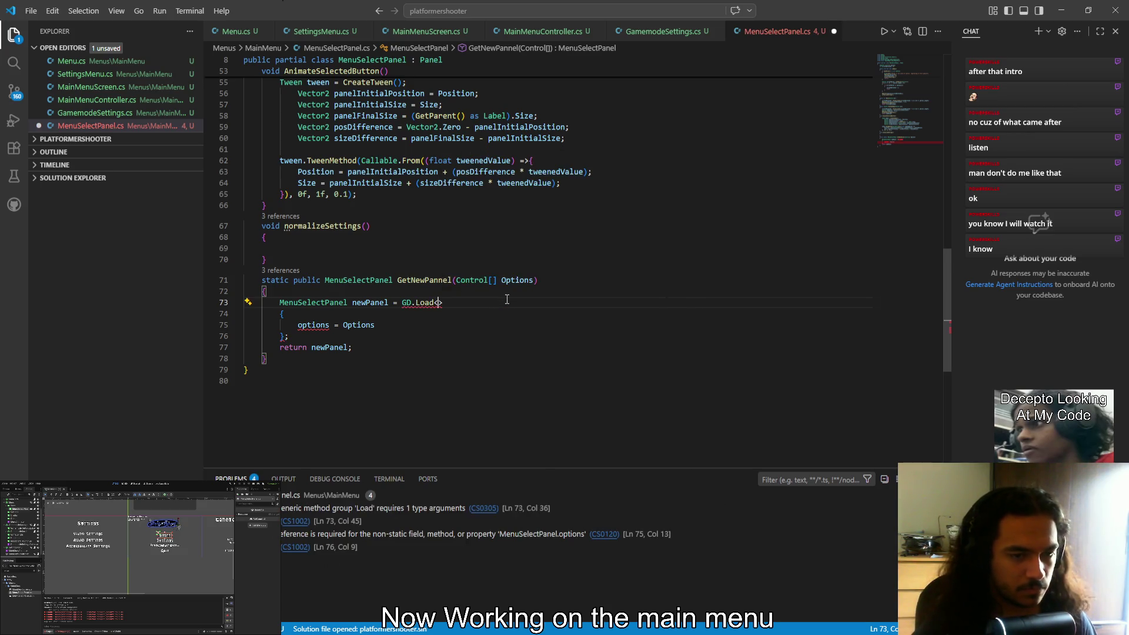
type("PackedScene>")
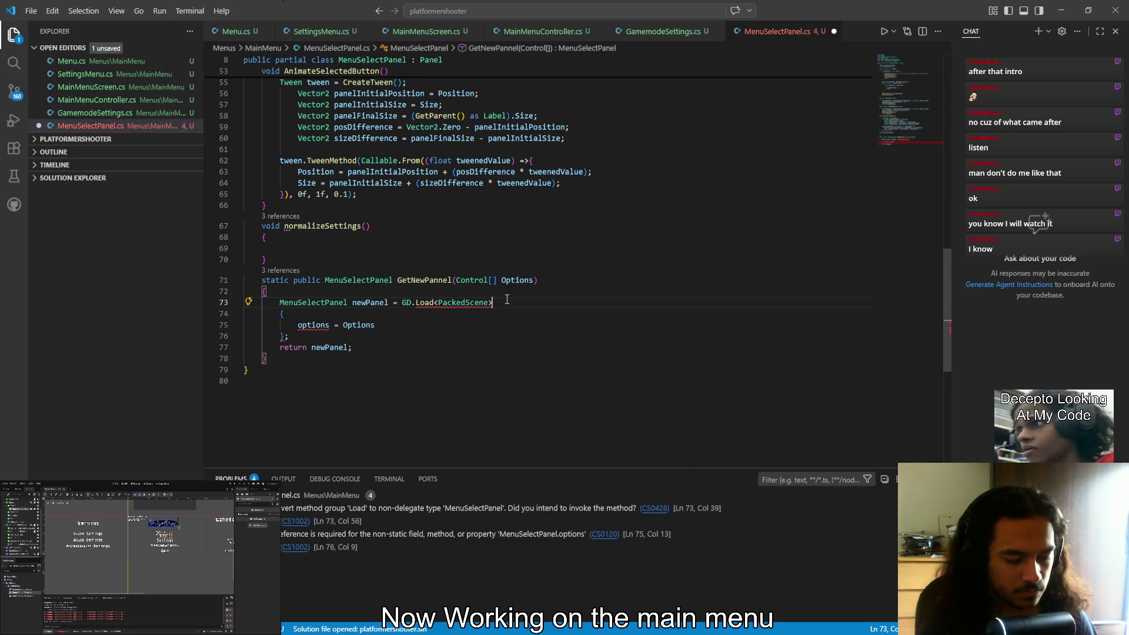
type("(")
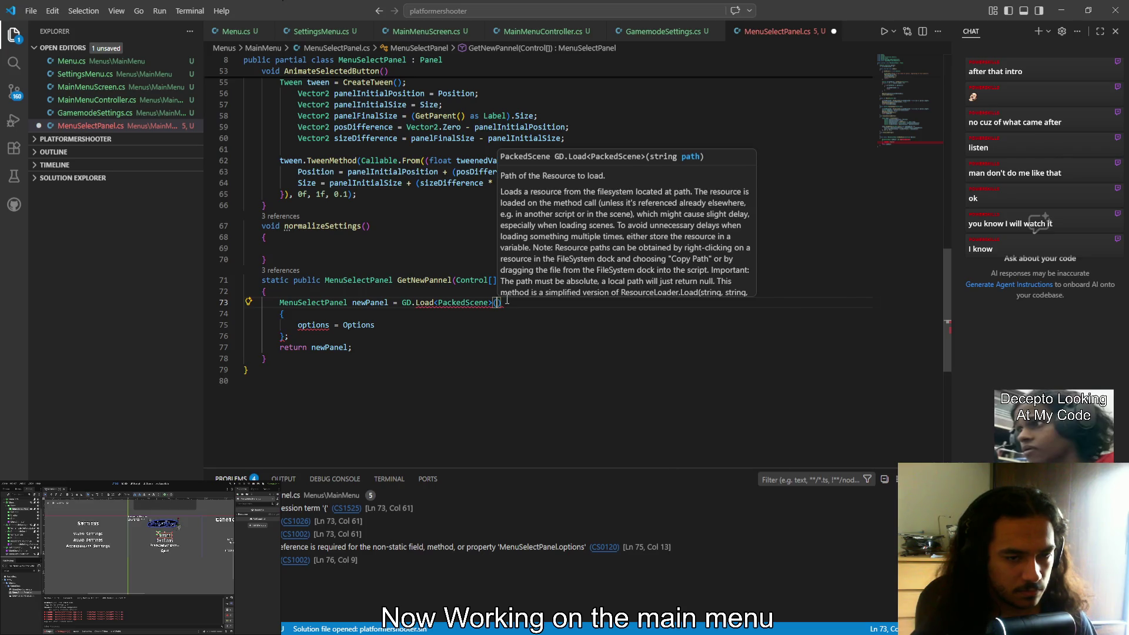
type("\"")
Paste the panel scene's uid and chain .Instantiate<MenuSelectPanel>() onto the load call
type("uid://4s3fc21oaq4i")
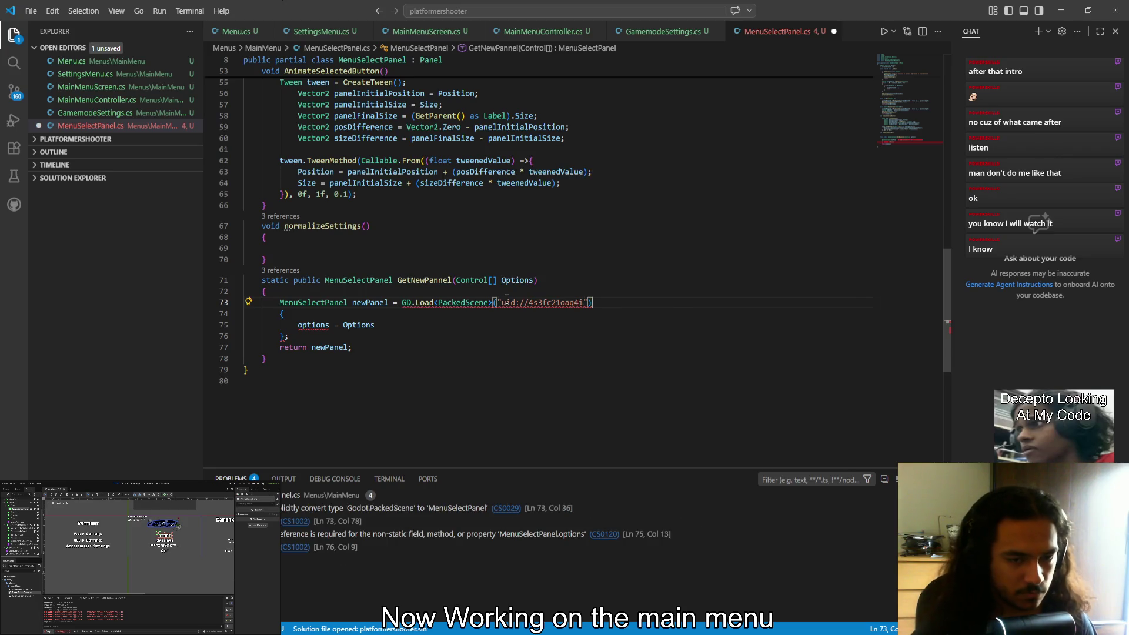
key("End")
type(".insta")
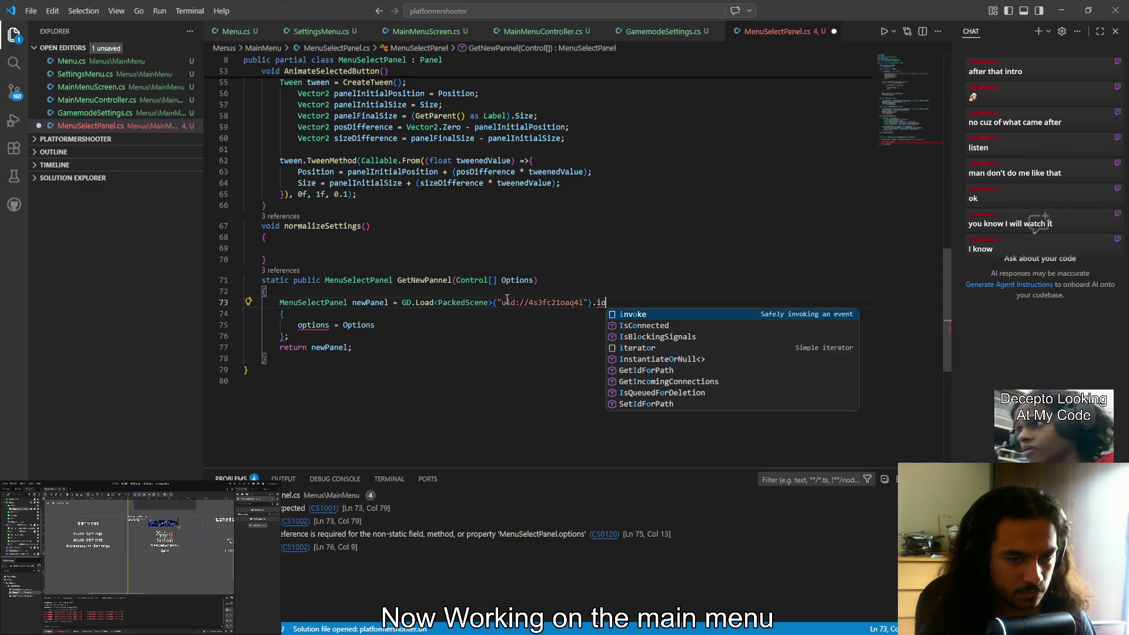
key("Tab")
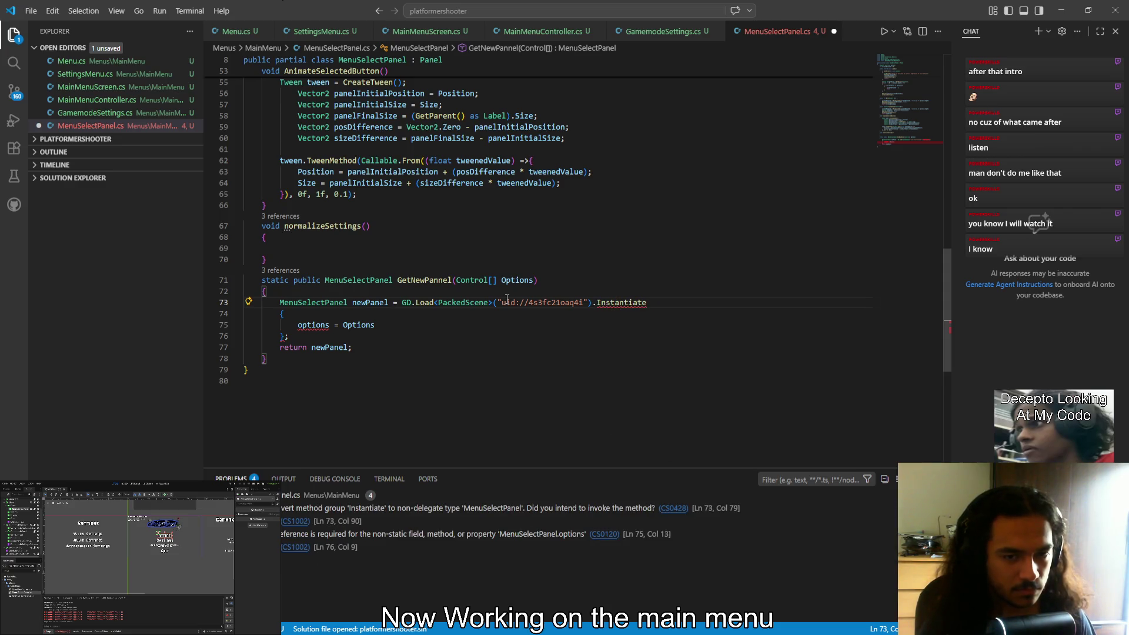
type("(")
type("<M")
type("enusele")
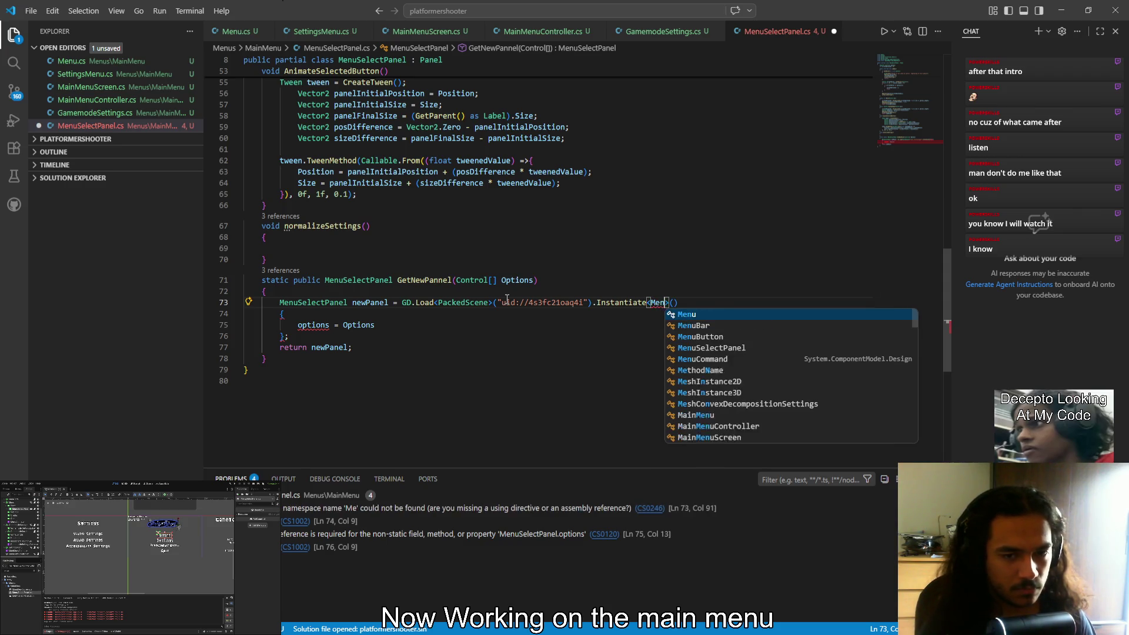
key("Tab")
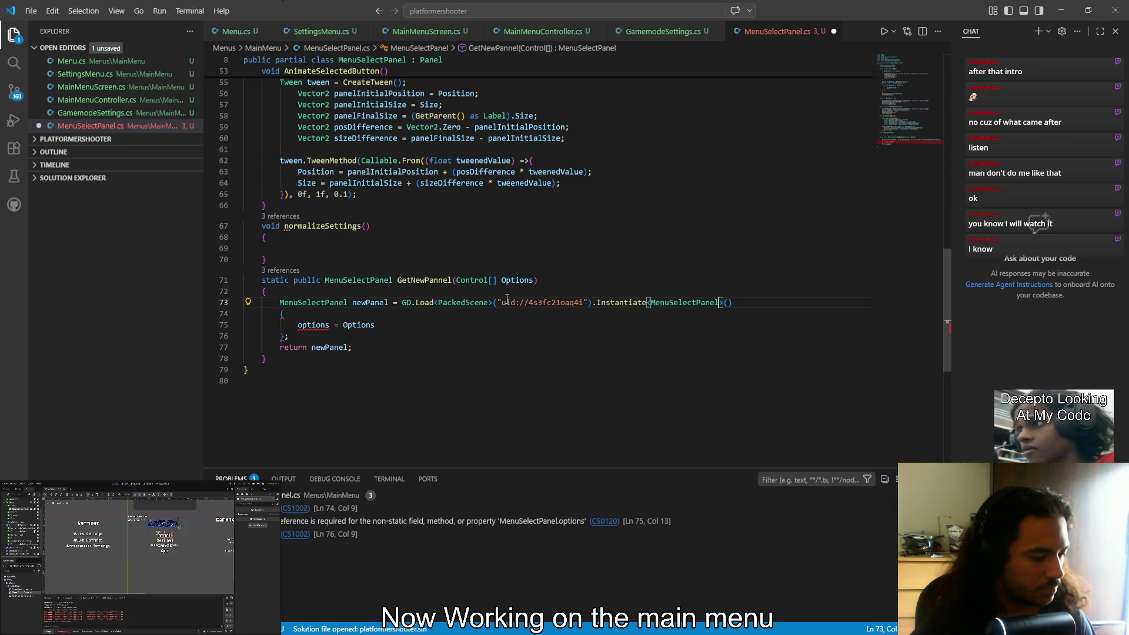
key("Down")
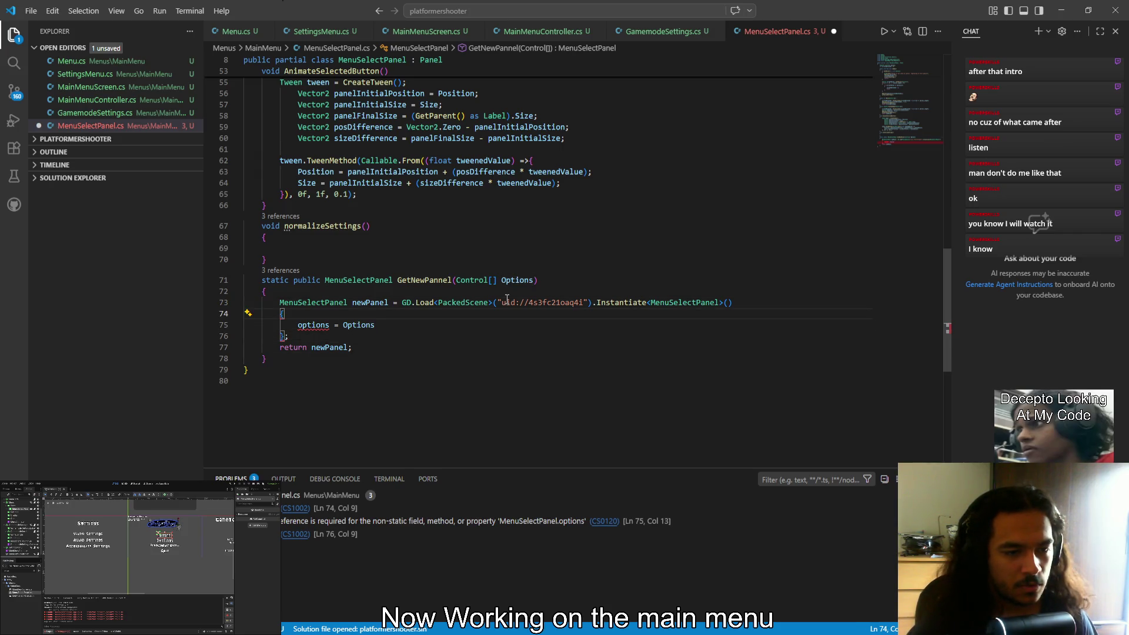
key("Down")
key("Down")
key("Up")
key("Up")
key("Up")
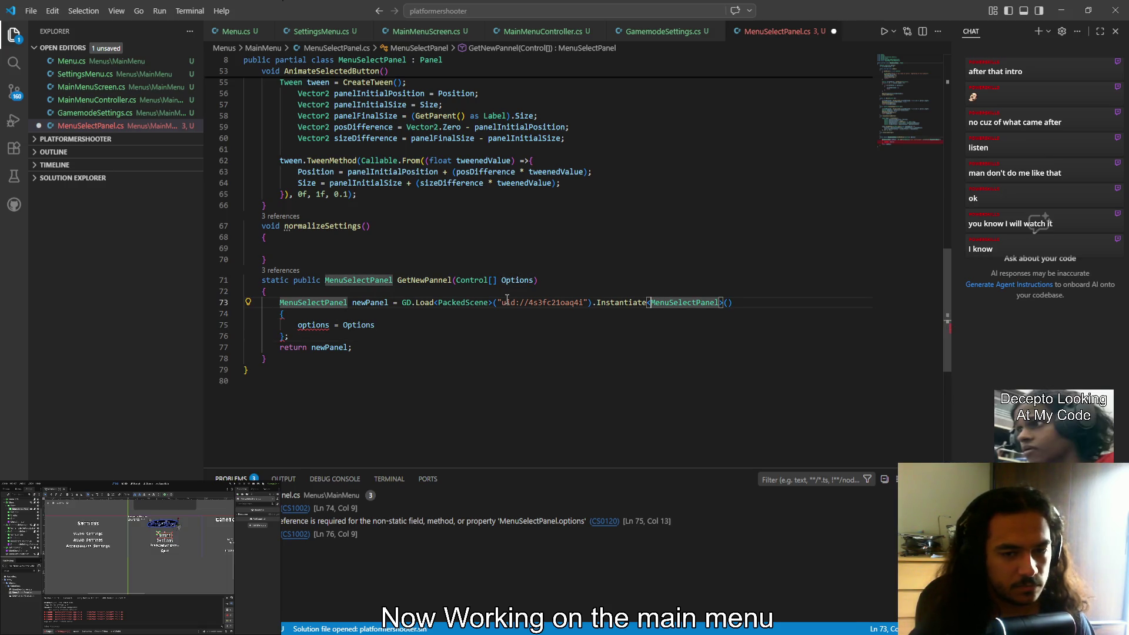
double_click(370, 298)
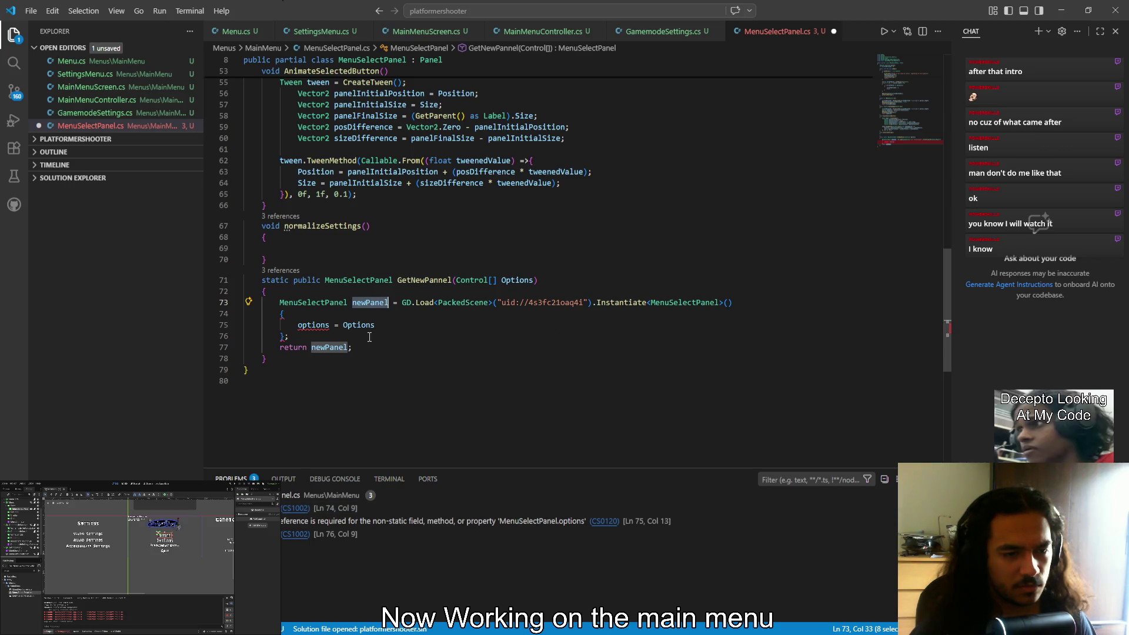
Turn the object initializer into a newPanel.options assignment statement ending with a semicolon
left_click(502, 328)
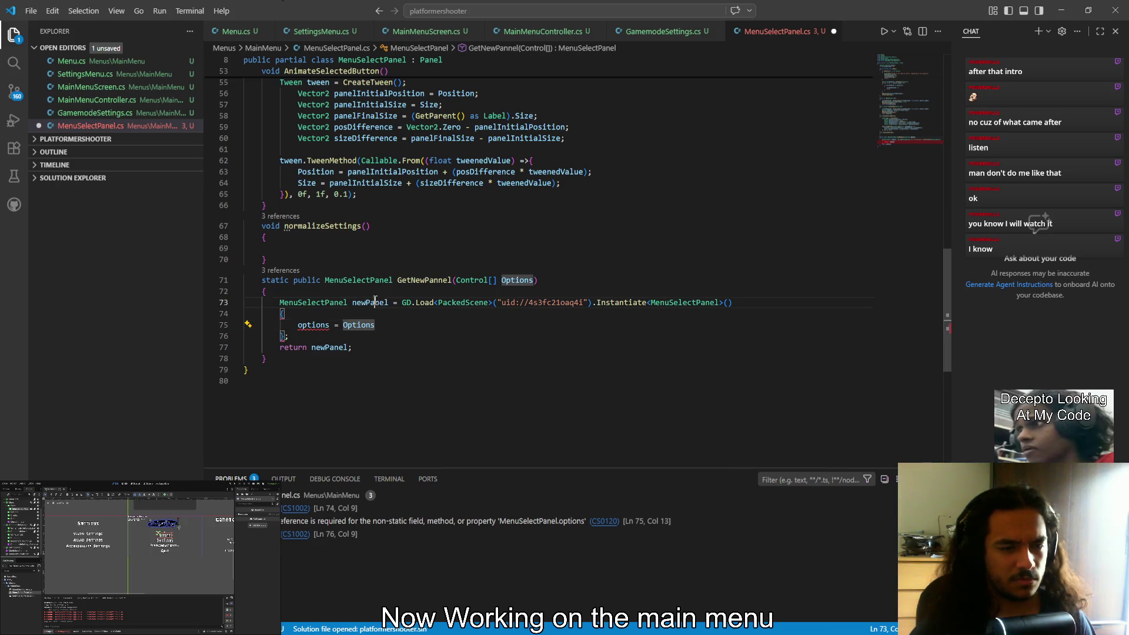
key("Home")
type("newPanel")
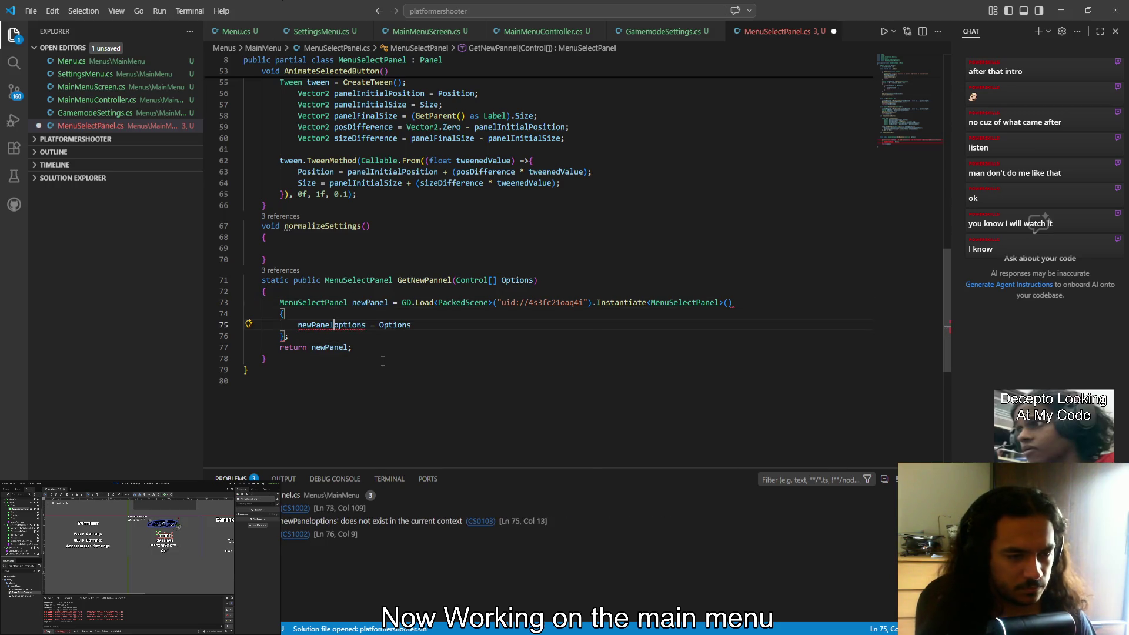
type(".")
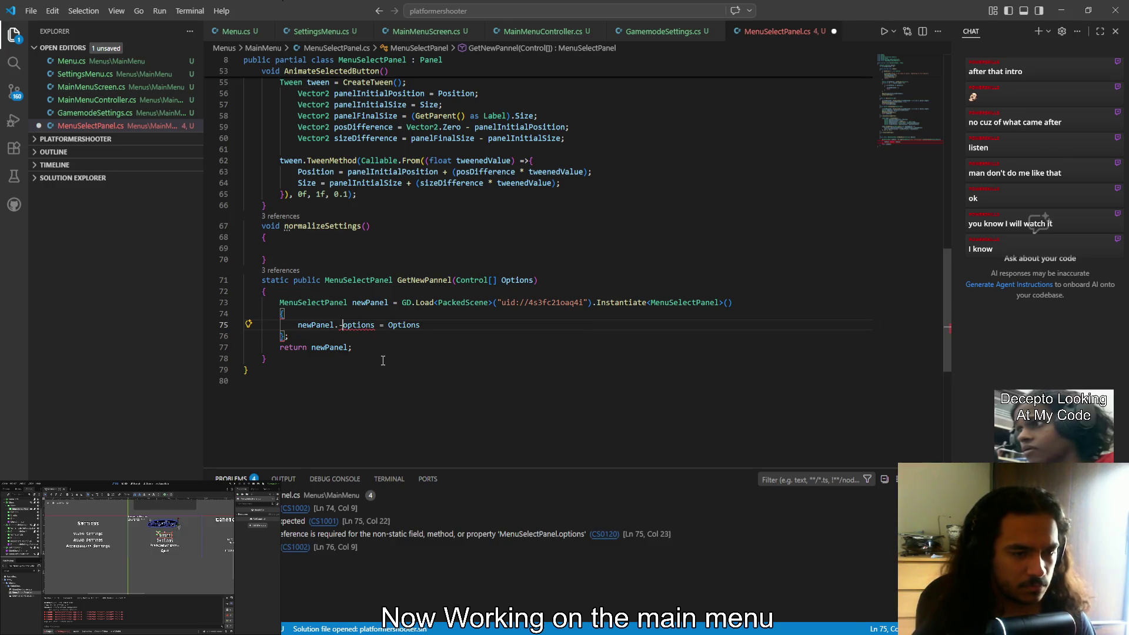
key("Up")
key("BackSpace")
key("Down")
key("Down")
key("Delete")
key("Delete")
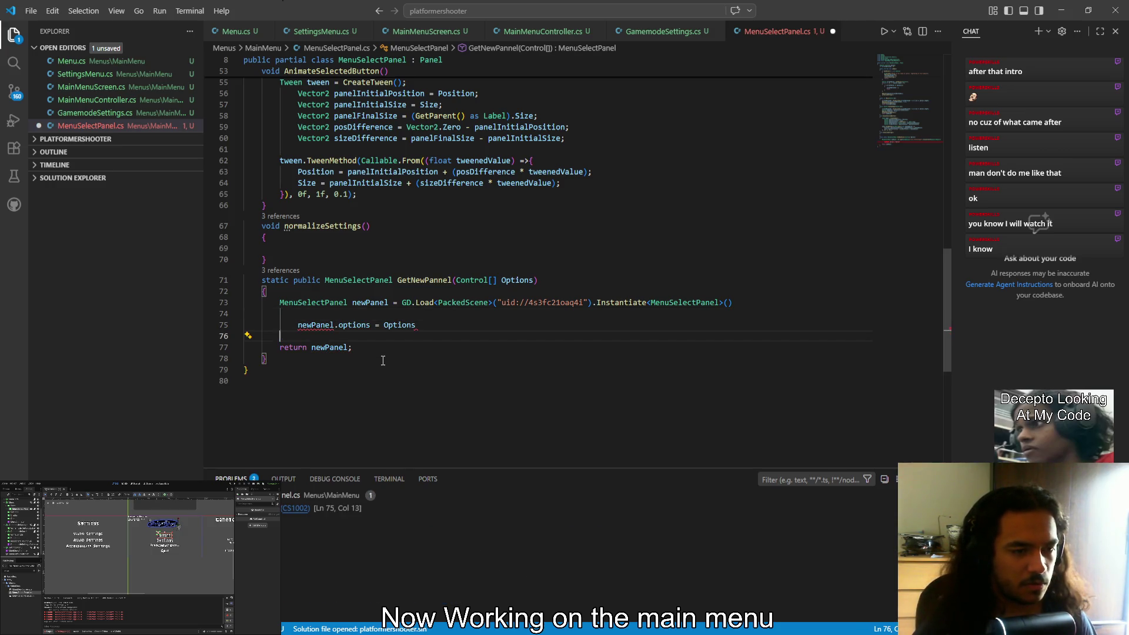
key("Up")
key("Up")
key("BackSpace")
key("Down")
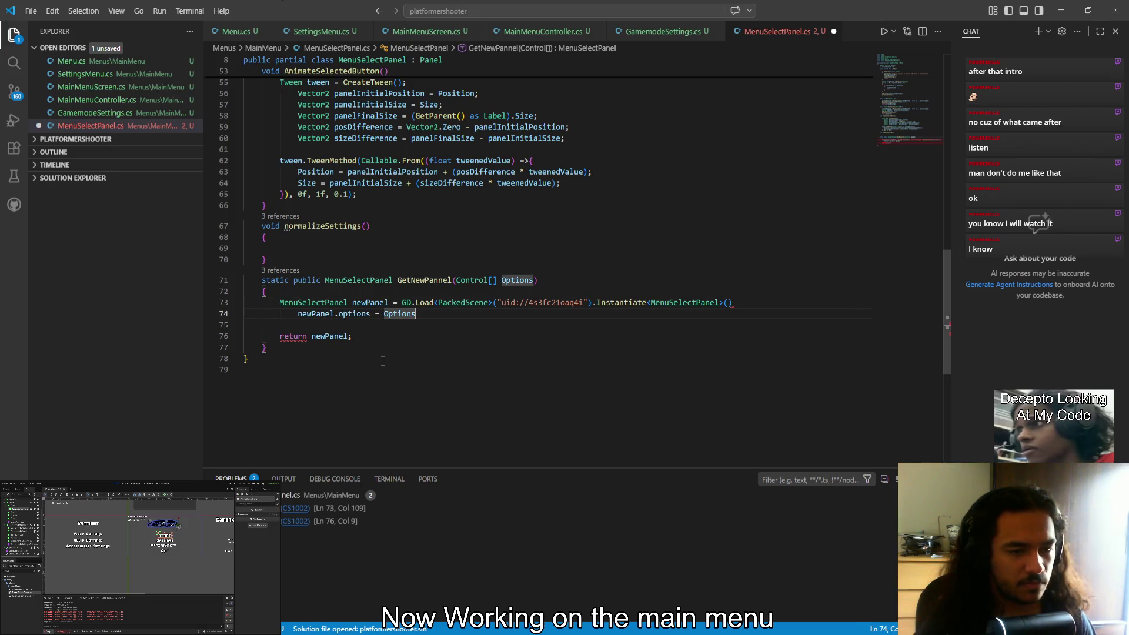
type(";")
Remove leftover empty lines, terminate line 73 with a semicolon, and save the script
key("Down")
key("BackSpace")
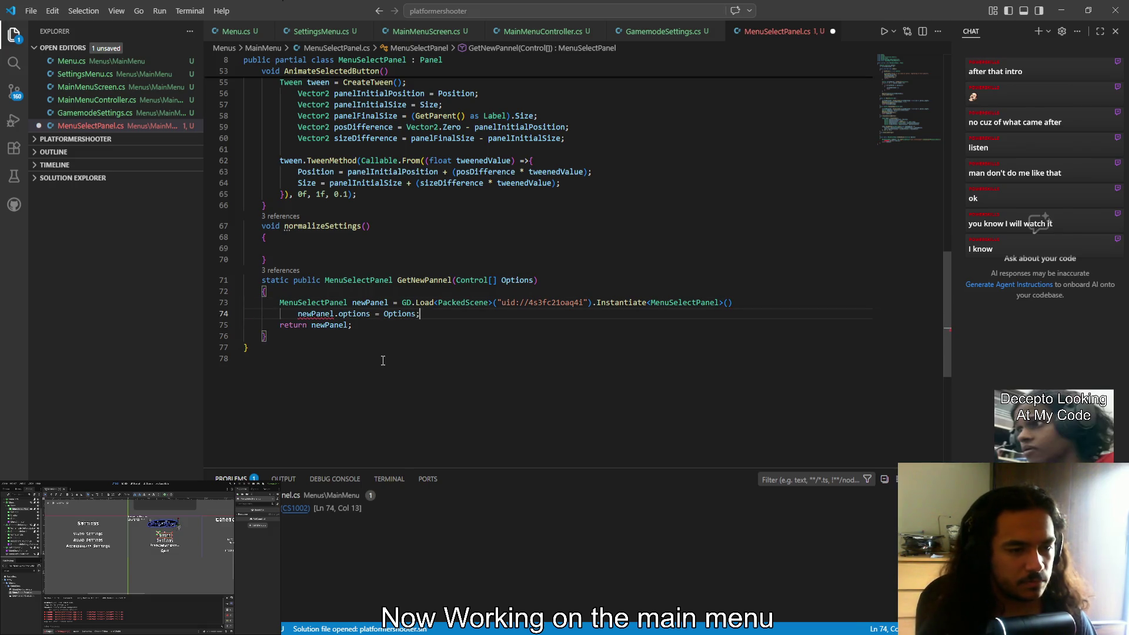
key("ctrl+Left")
key("ctrl+Left")
key("ctrl+Left")
key("ctrl+Left")
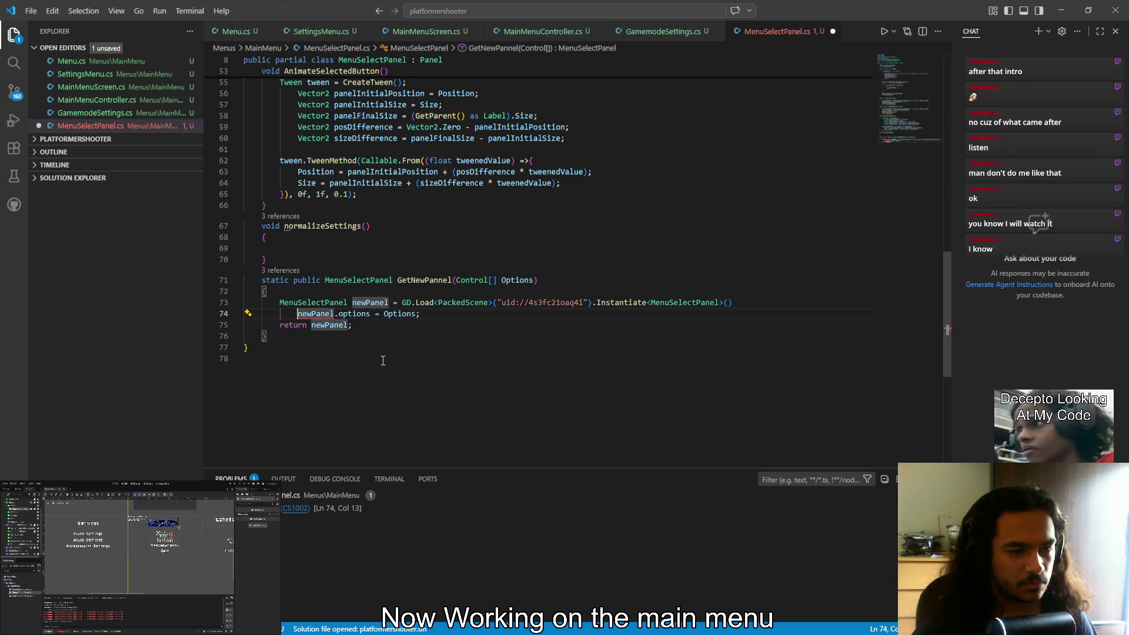
key("BackSpace")
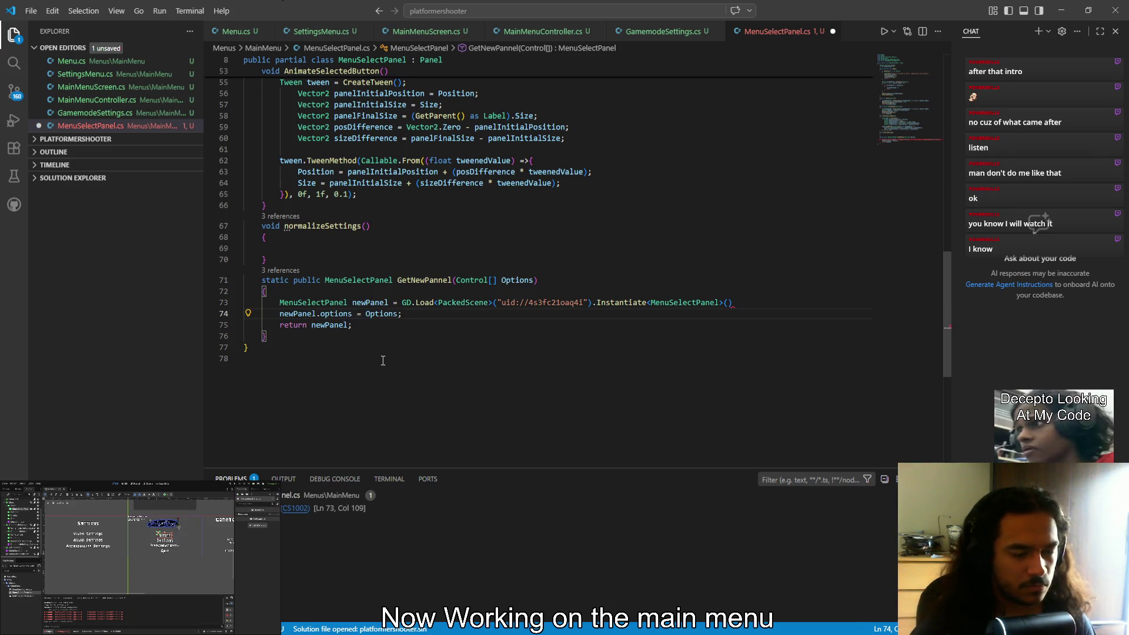
left_click(767, 306)
type(";")
key("ctrl+s")
Review the GetNewPannel method's options, return and scene-loading lines
left_click(449, 319)
left_click(430, 315)
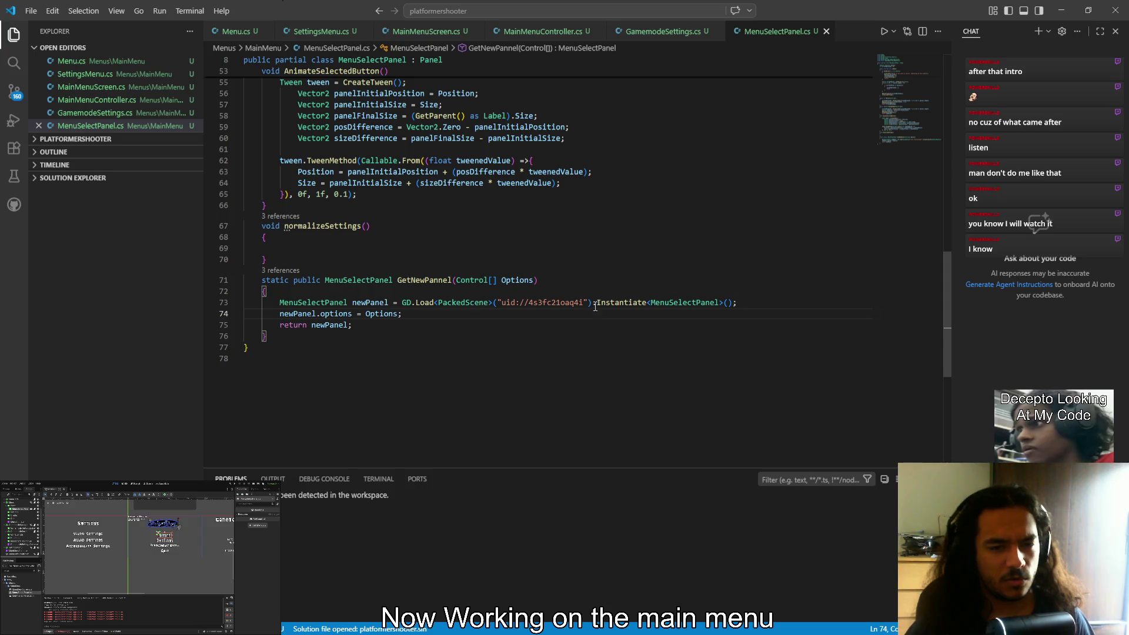
left_click(558, 329)
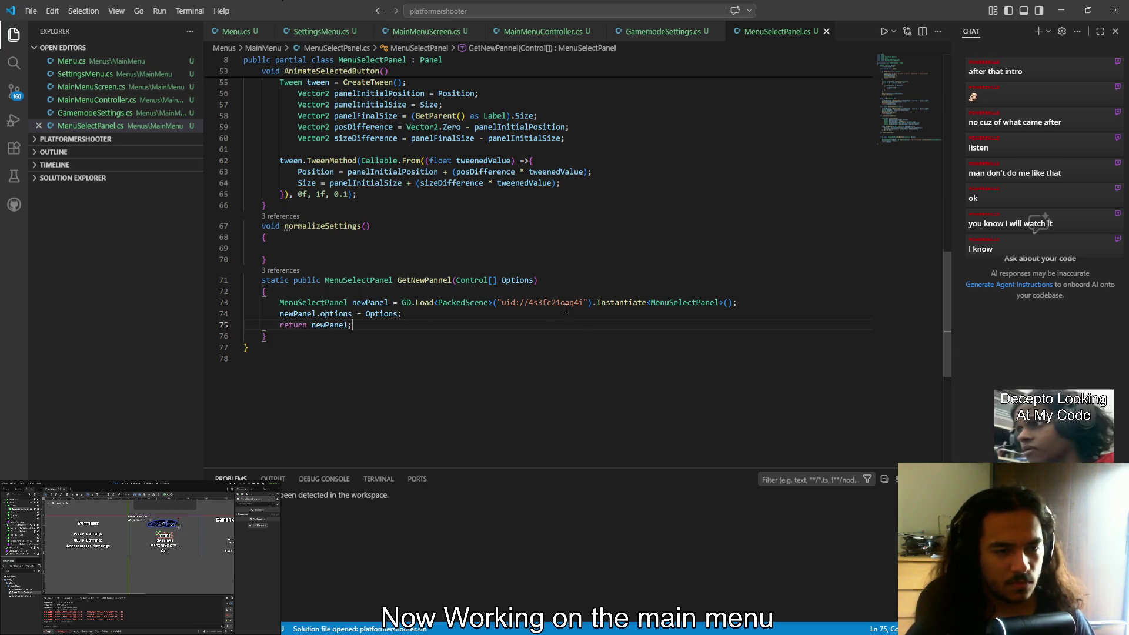
left_click_drag(403, 304, 592, 304)
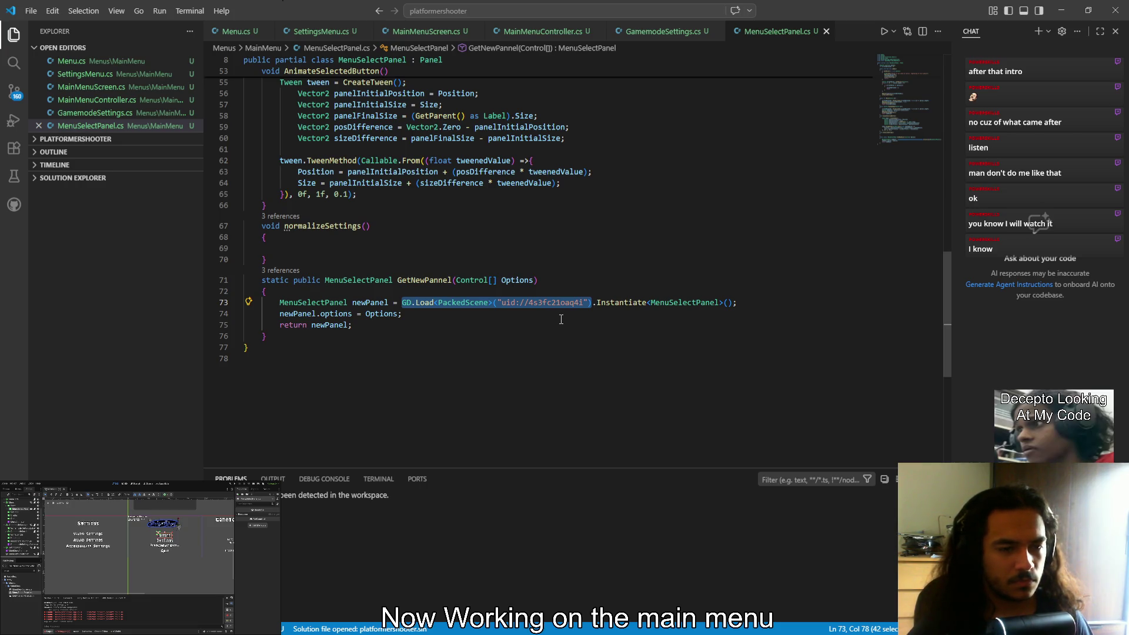
key("alt+Tab")
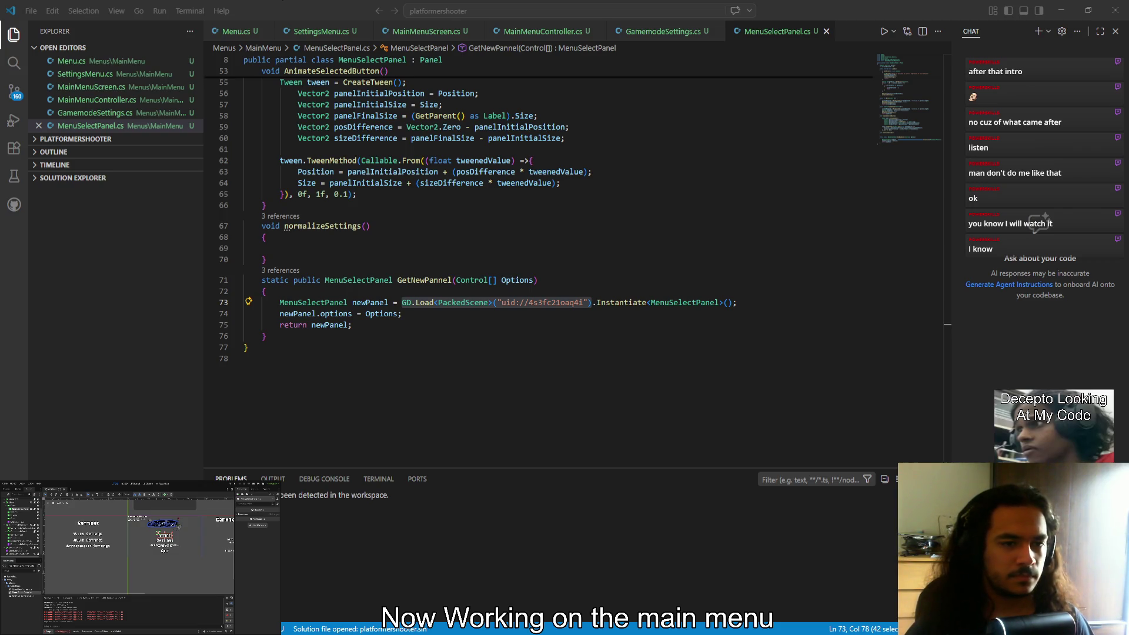
key("alt+Tab")
left_click(339, 322)
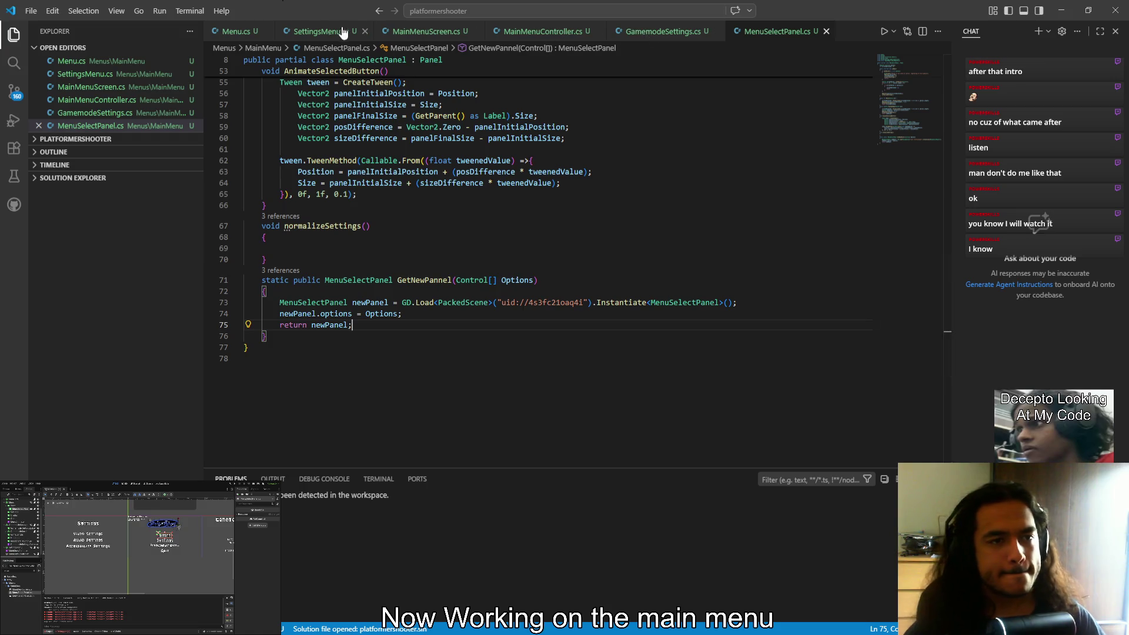
Look through SettingsMenu, MainMenuScreen, MainMenuController, GamemodeSettings and MenuSelectPanel, then launch the game
left_click(230, 34)
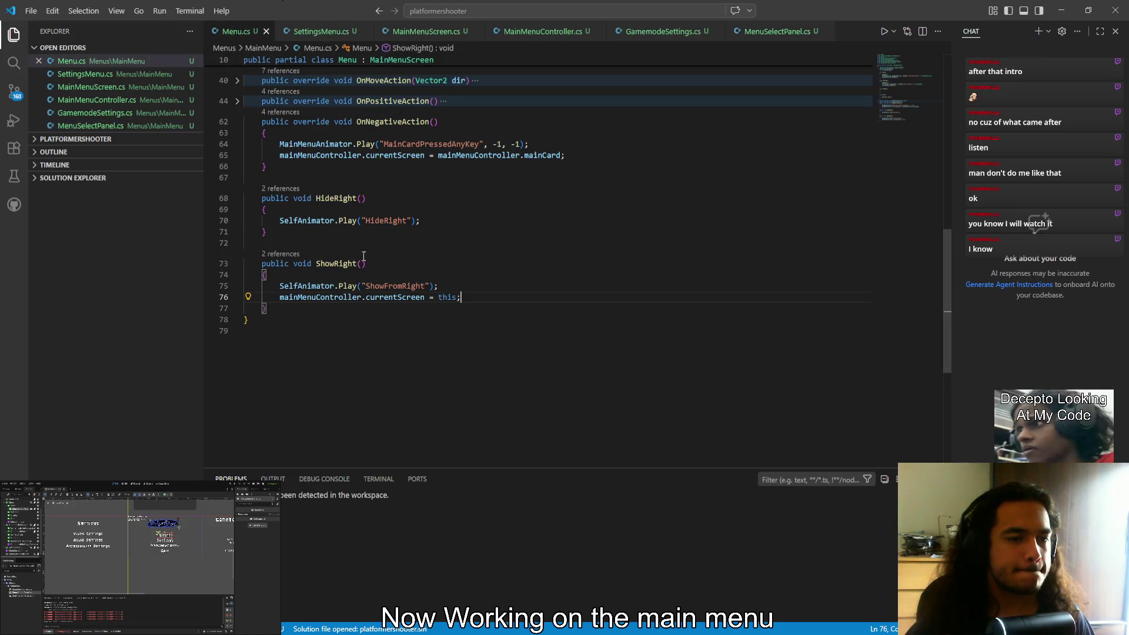
left_click(318, 31)
left_click(407, 34)
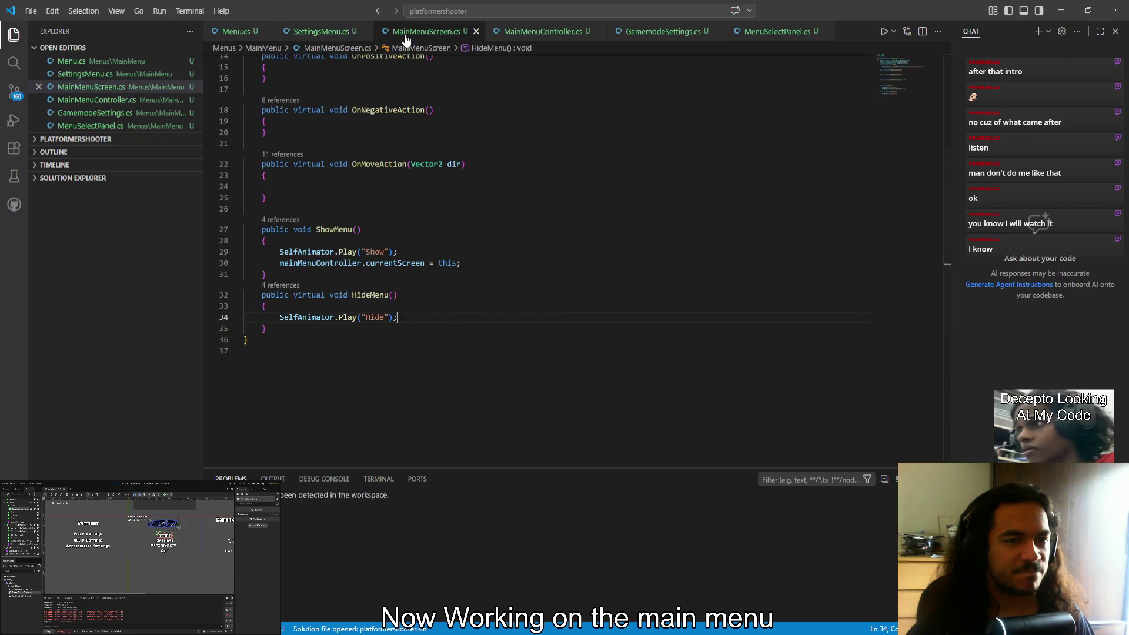
left_click(532, 33)
left_click(688, 33)
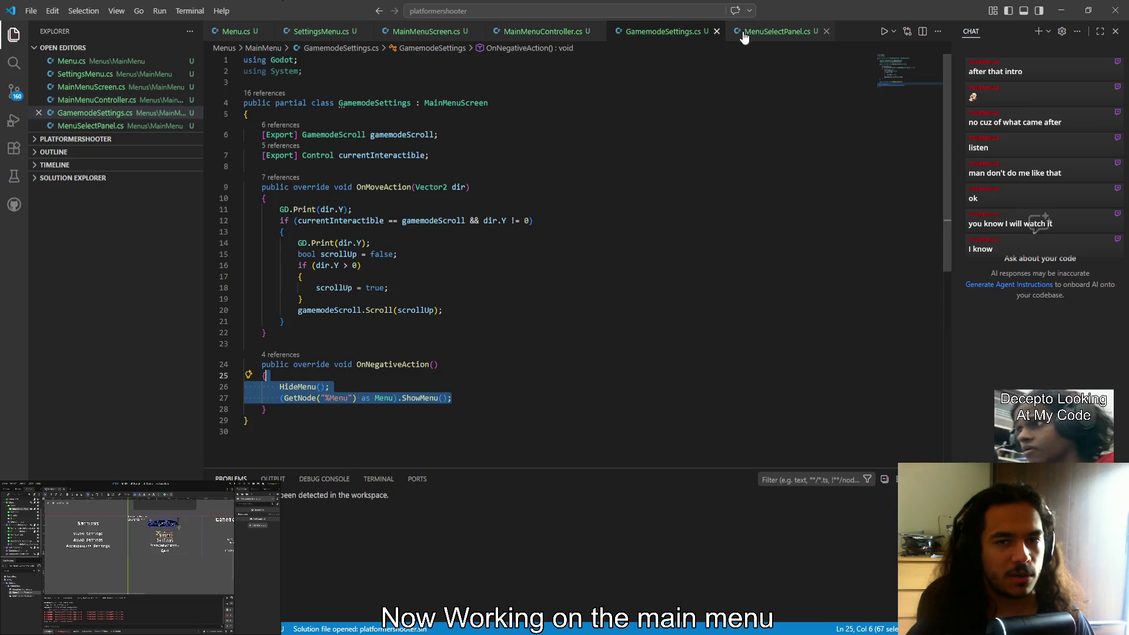
left_click(759, 33)
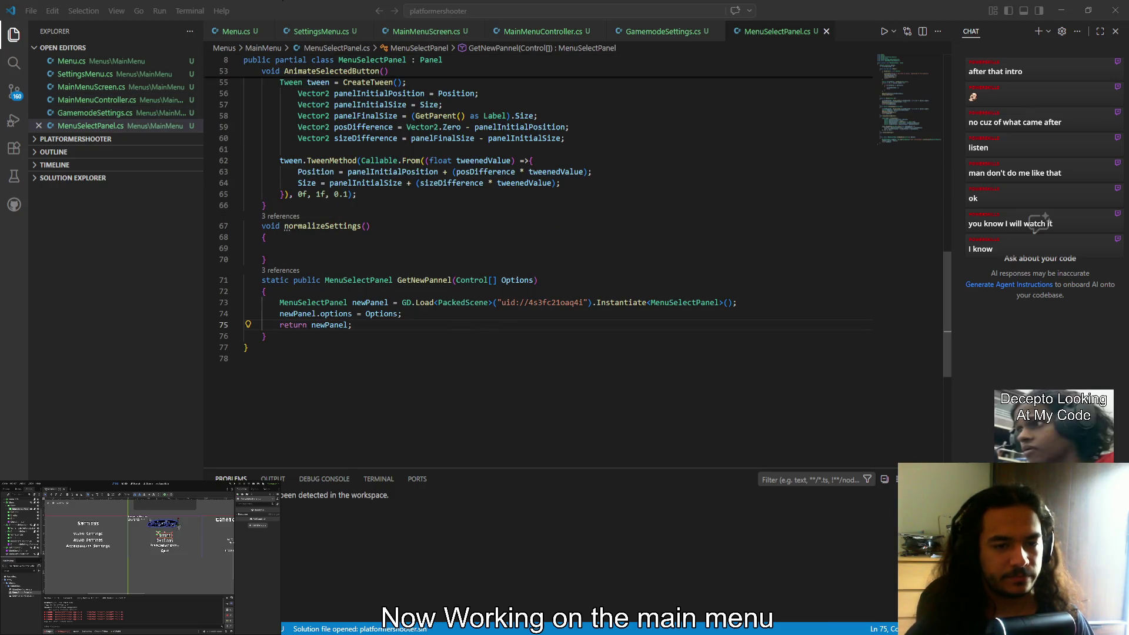
key("F5")
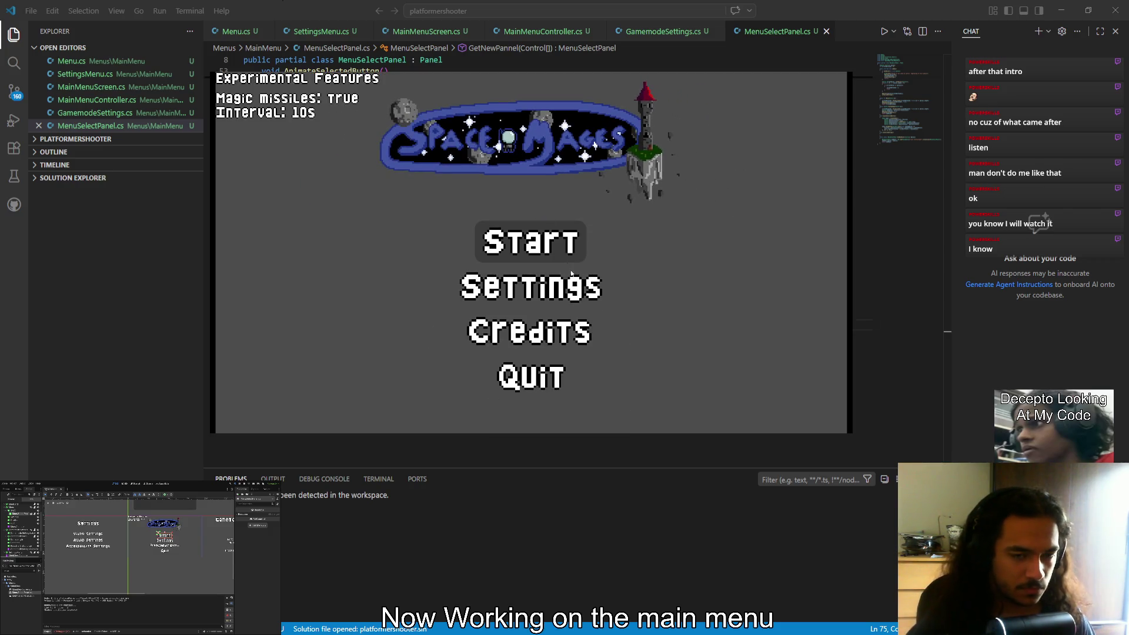
Advance past the title screen, return to the Menu script, and relaunch the game with F5
key("Return")
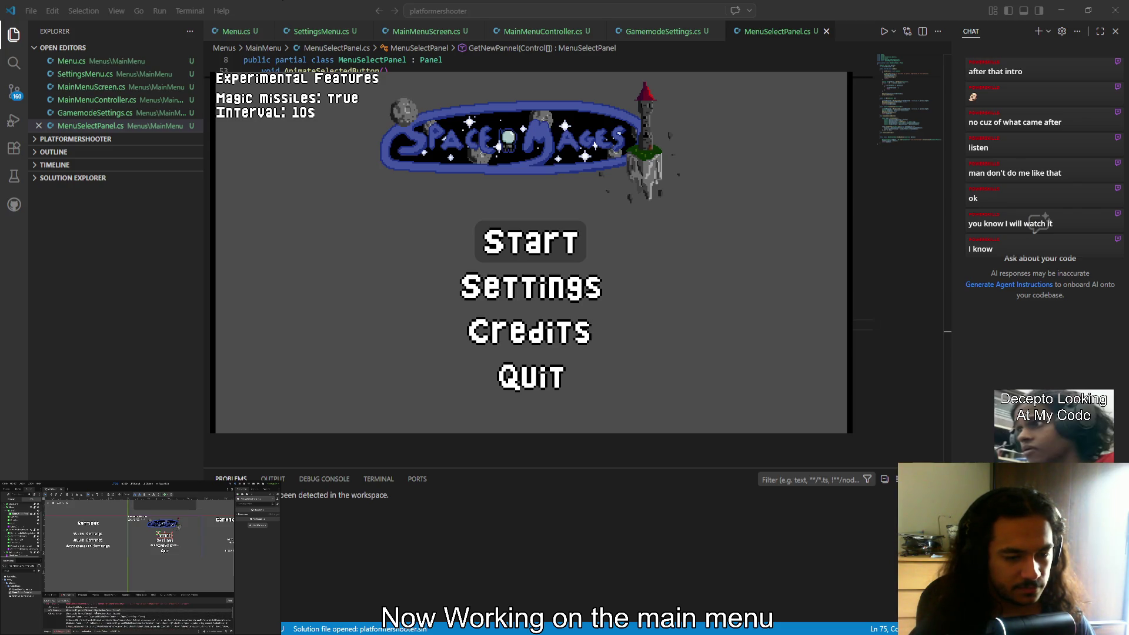
key("ctrl+Tab")
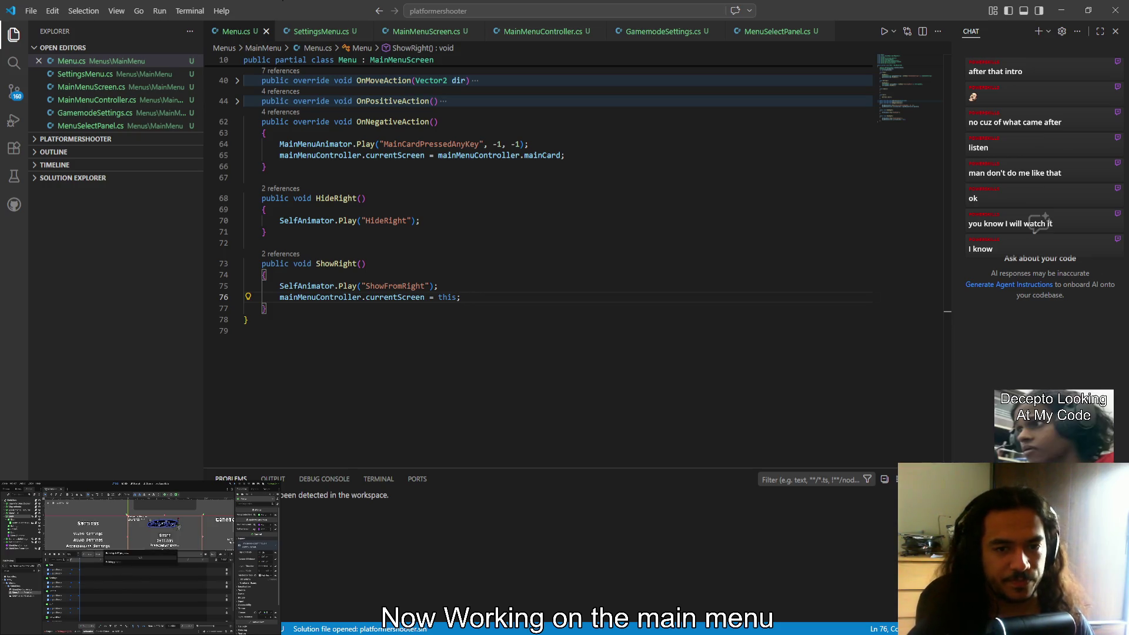
key("F5")
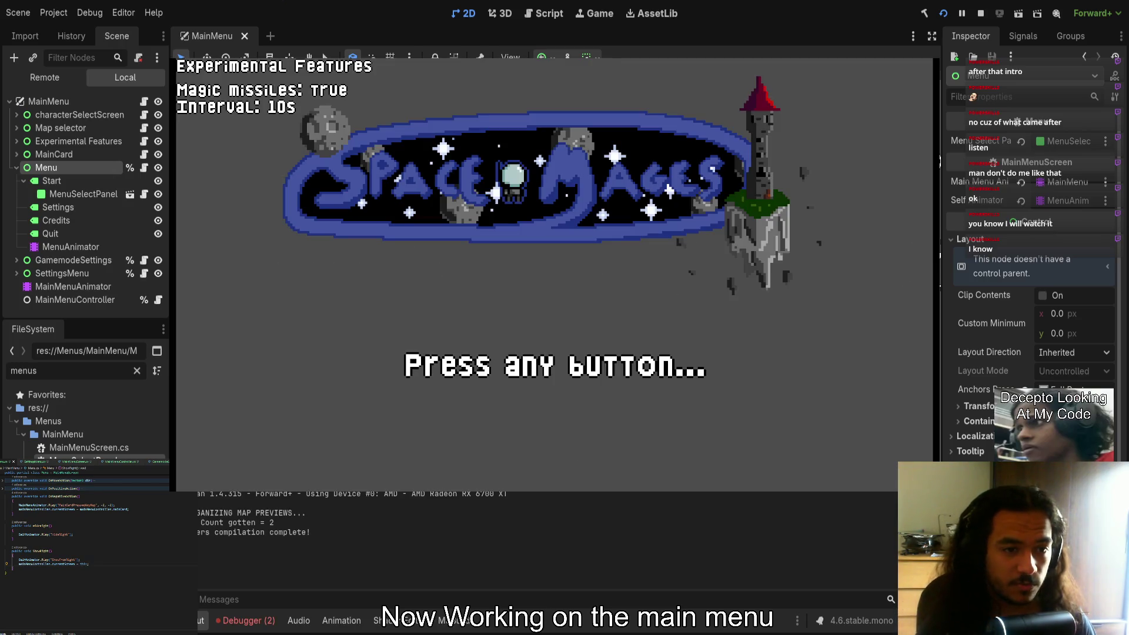
Click past the title screen, read the rp_parent null errors in the Debugger, and stop the game
left_click(633, 372)
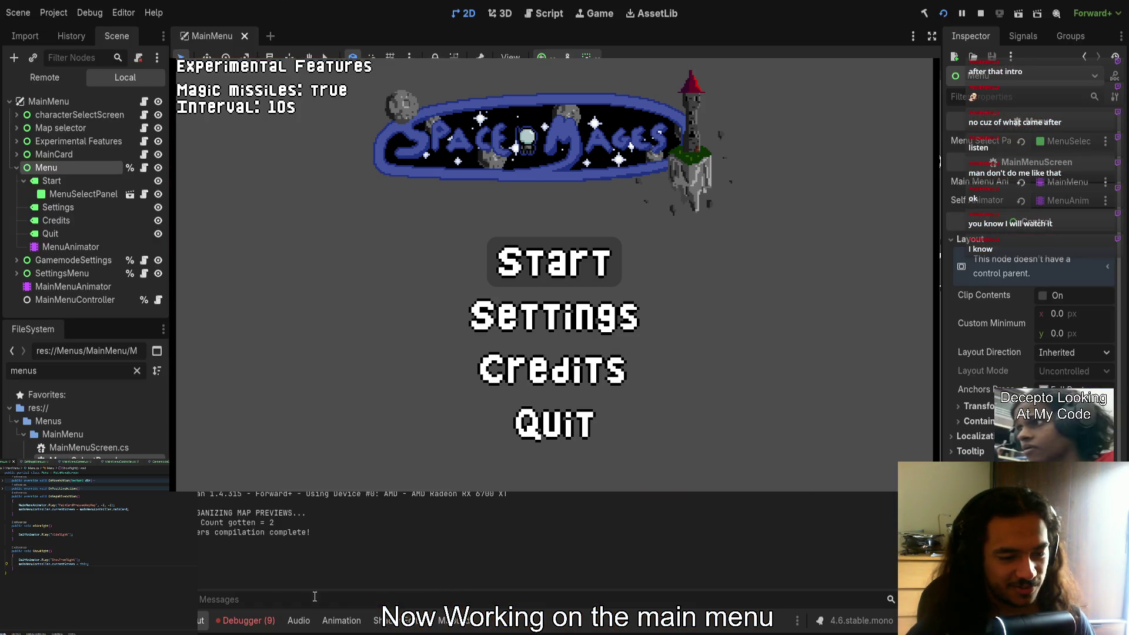
left_click(245, 620)
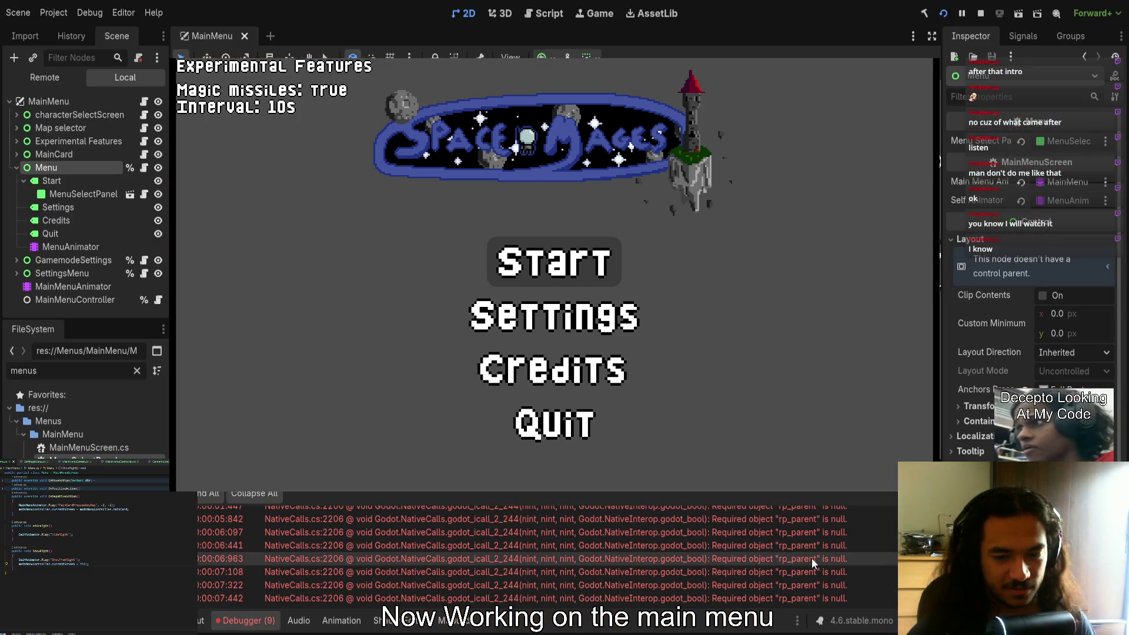
scroll(812, 558, "up", 2)
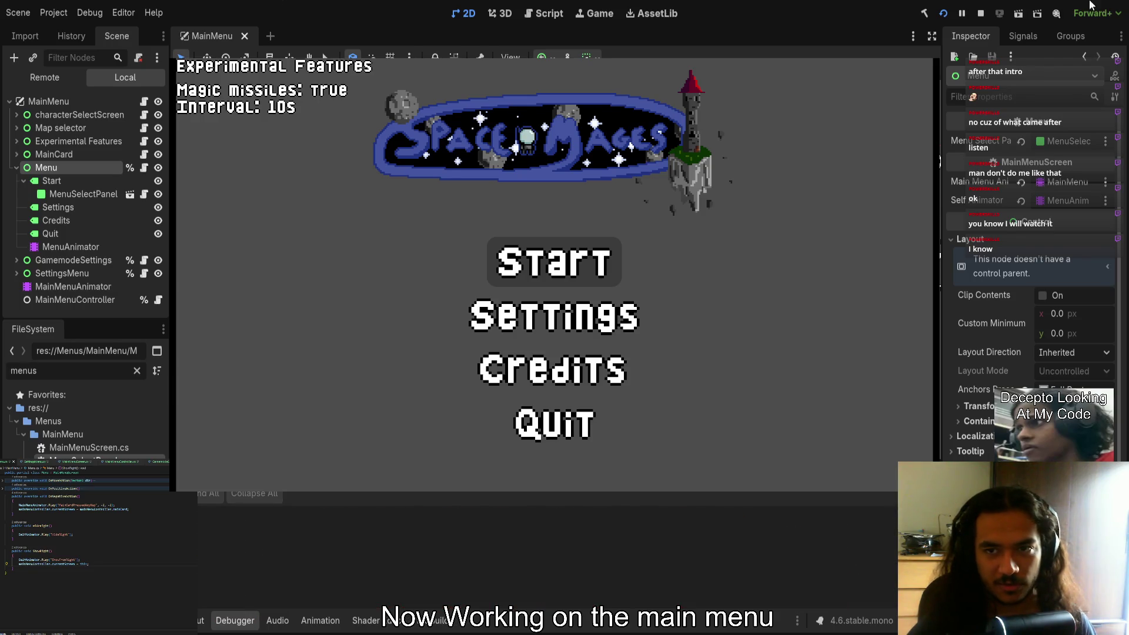
left_click(980, 13)
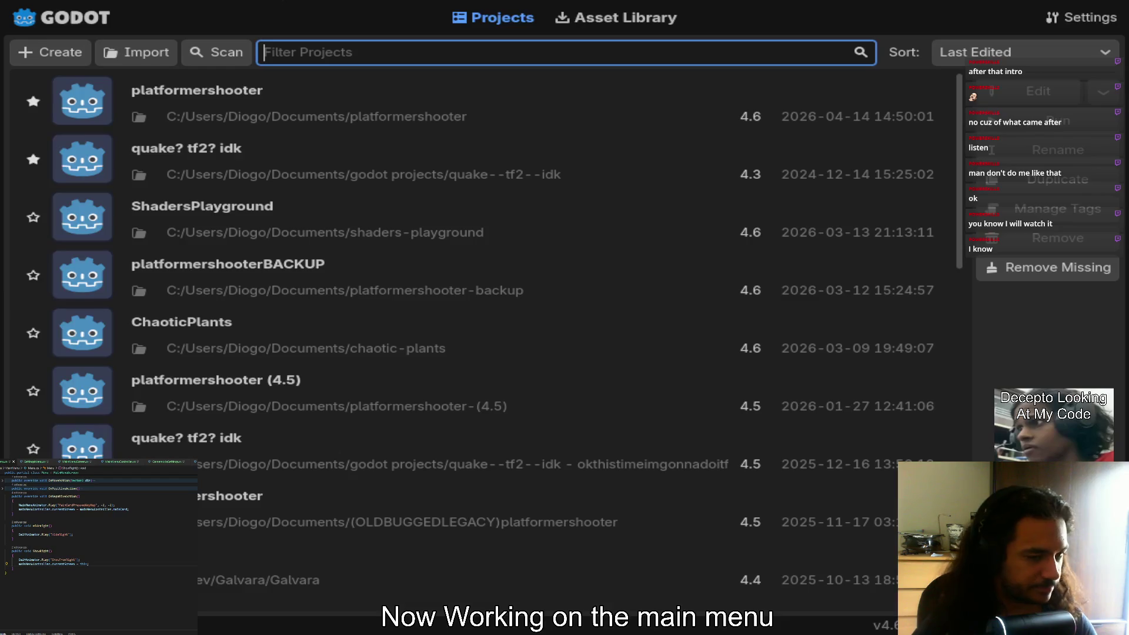
Reopen platformershooter, run it, check the Debugger errors, and show MenuSelectPanel's four unassigned Options
double_click(246, 94)
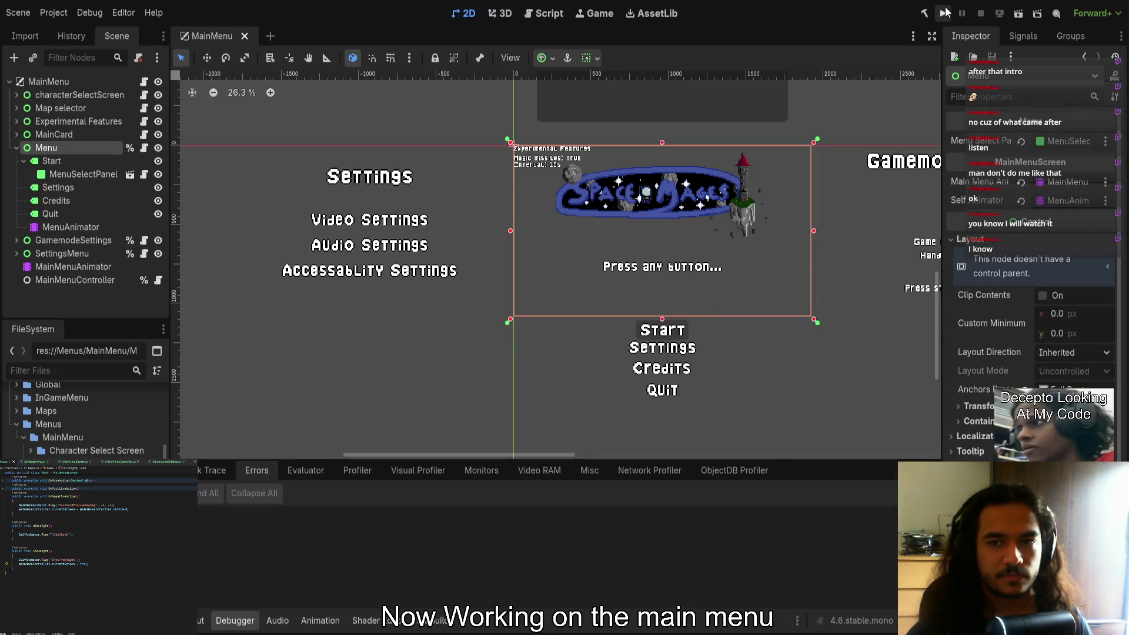
left_click(944, 13)
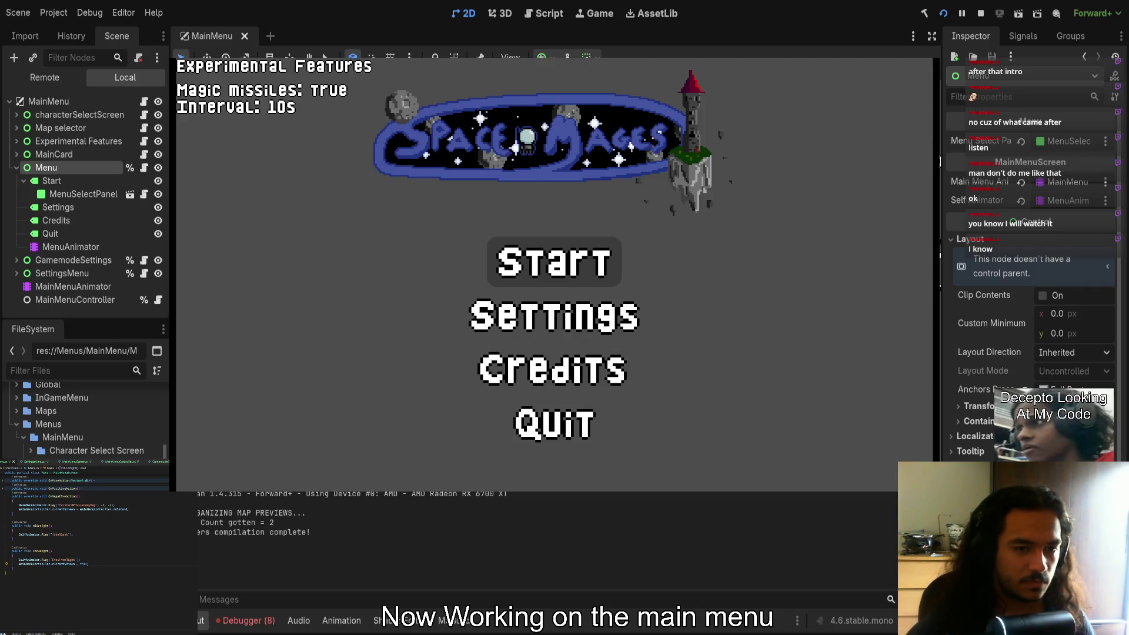
left_click(246, 620)
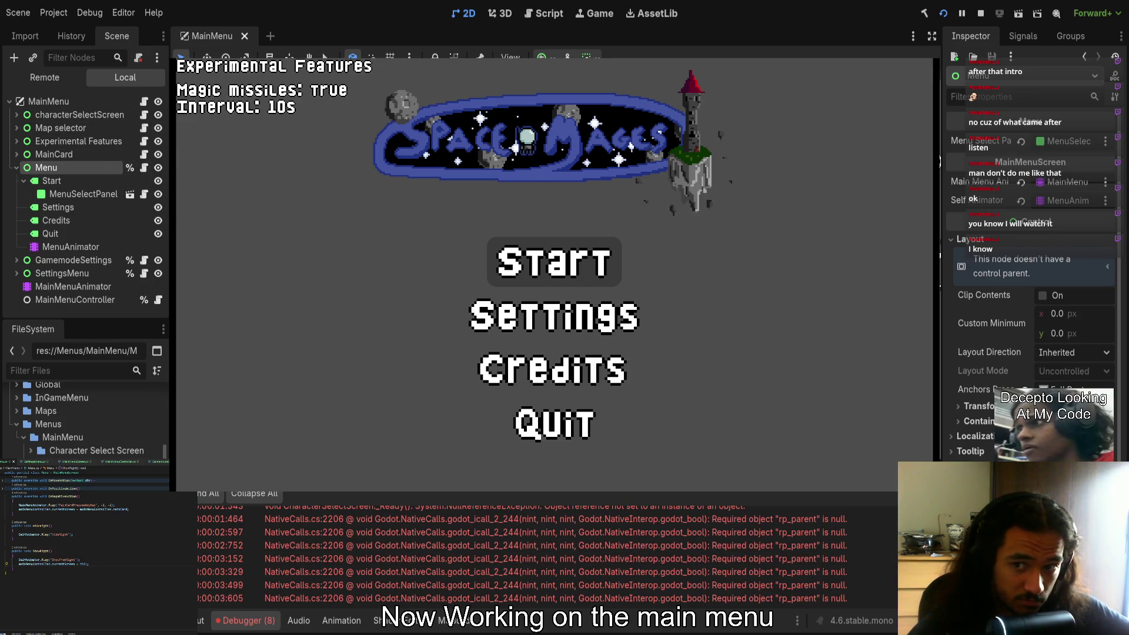
left_click(144, 194)
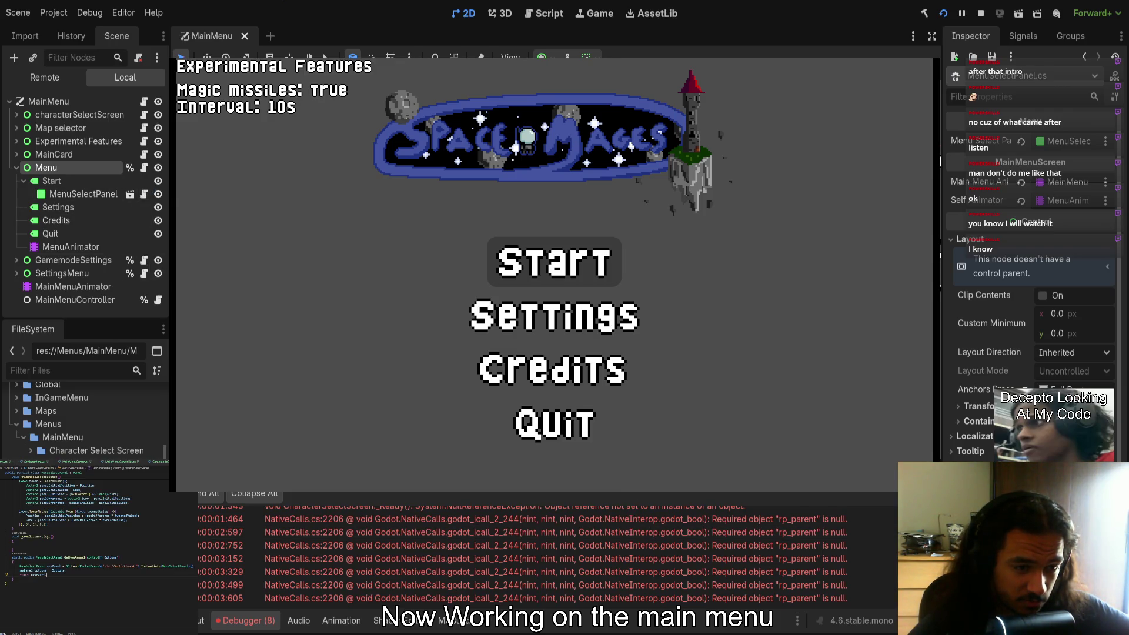
scroll(88, 547, "up", 10)
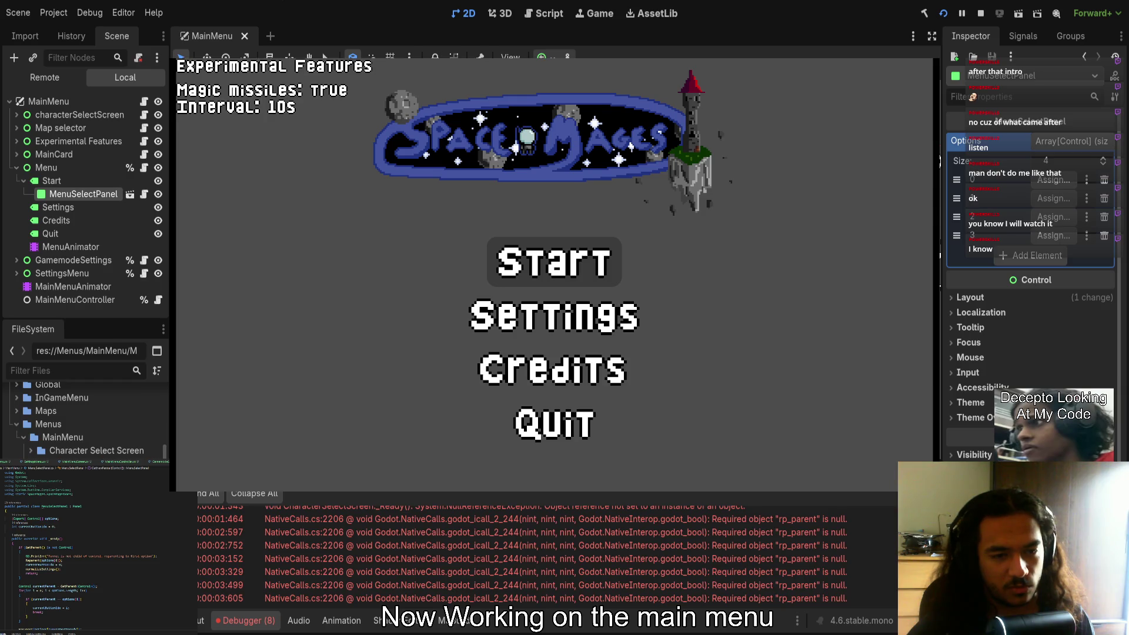
Assign Start, Settings, Credits and Quit to Options elements 0–3 and restart the game
left_click_drag(51, 180, 1054, 179)
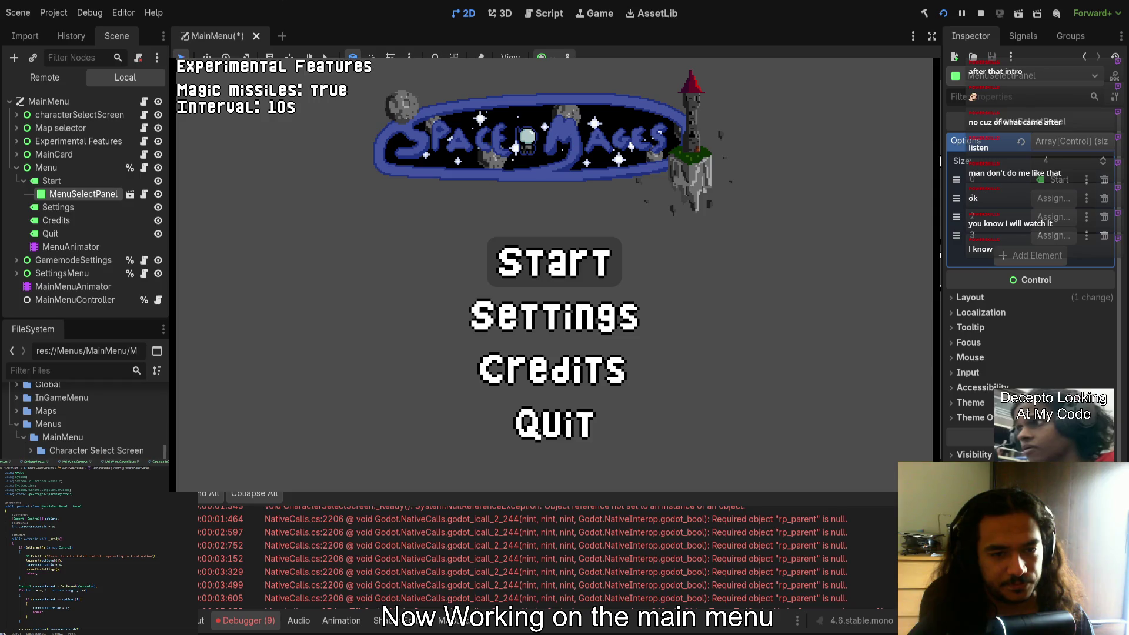
left_click_drag(58, 207, 1054, 199)
left_click_drag(56, 220, 1054, 216)
left_click_drag(50, 233, 1055, 235)
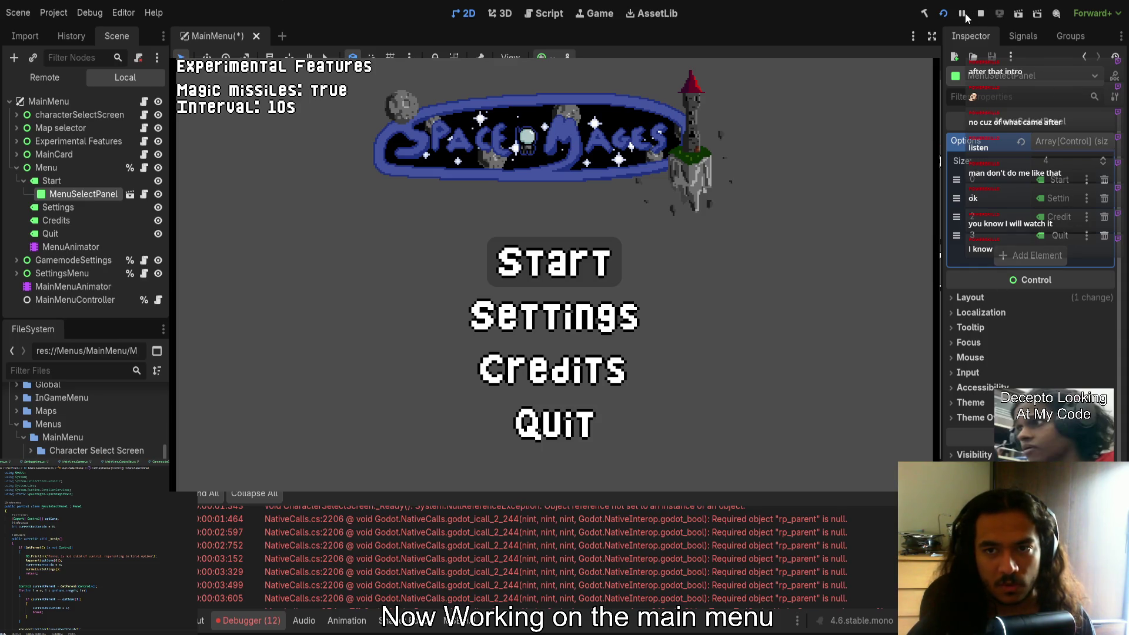
left_click(944, 13)
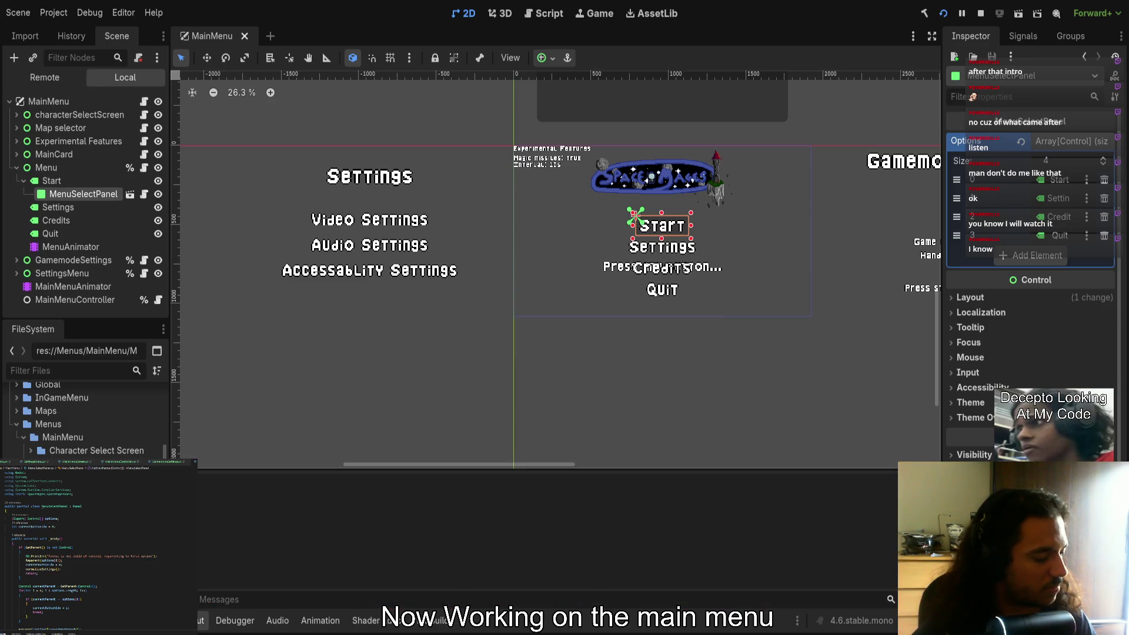
Open Settings, cycle through Video, Audio and Accessability Settings, then escape to the main menu
key("Return")
key("Down")
key("Up")
key("Up")
key("Down")
key("Down")
key("Up")
key("Up")
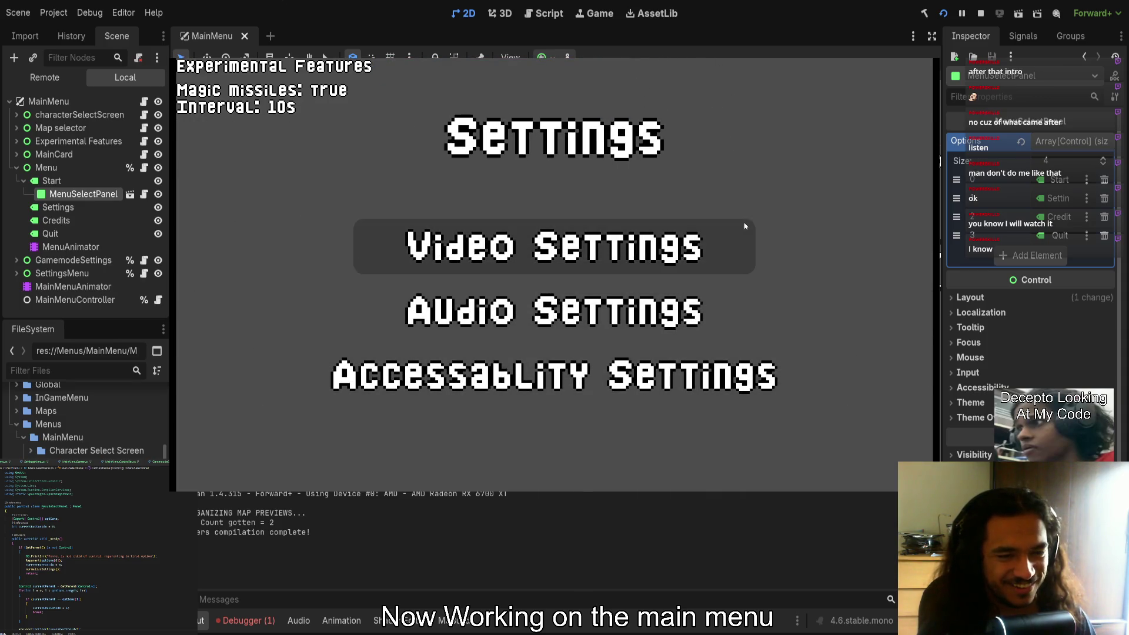
key("Down")
key("Down")
key("Up")
key("Up")
key("Down")
key("Down")
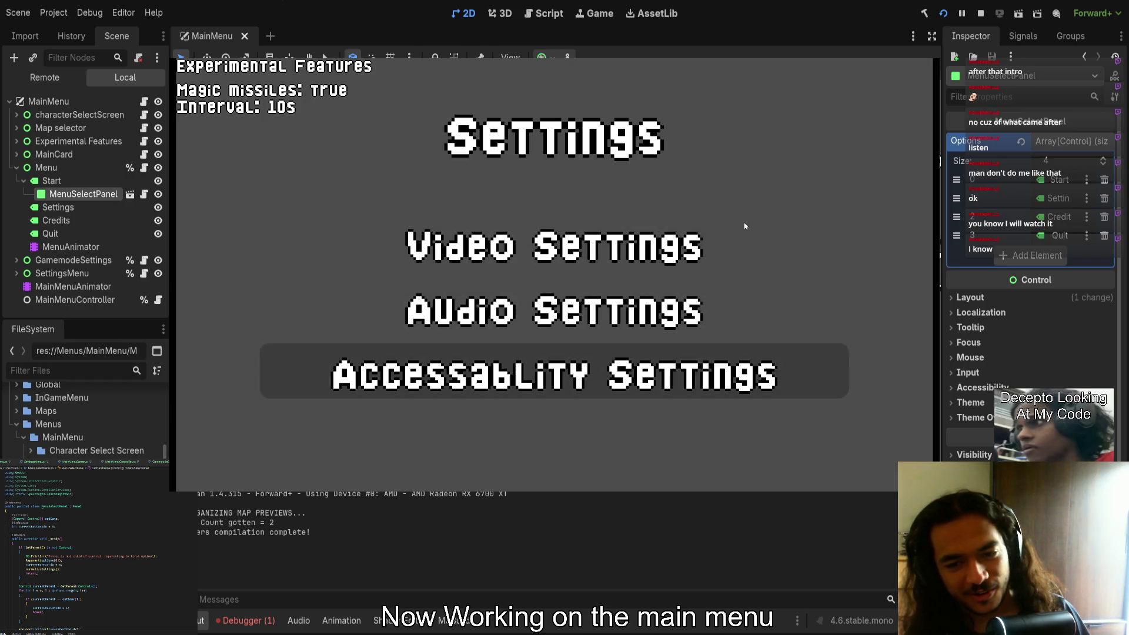
key("Up")
key("Up")
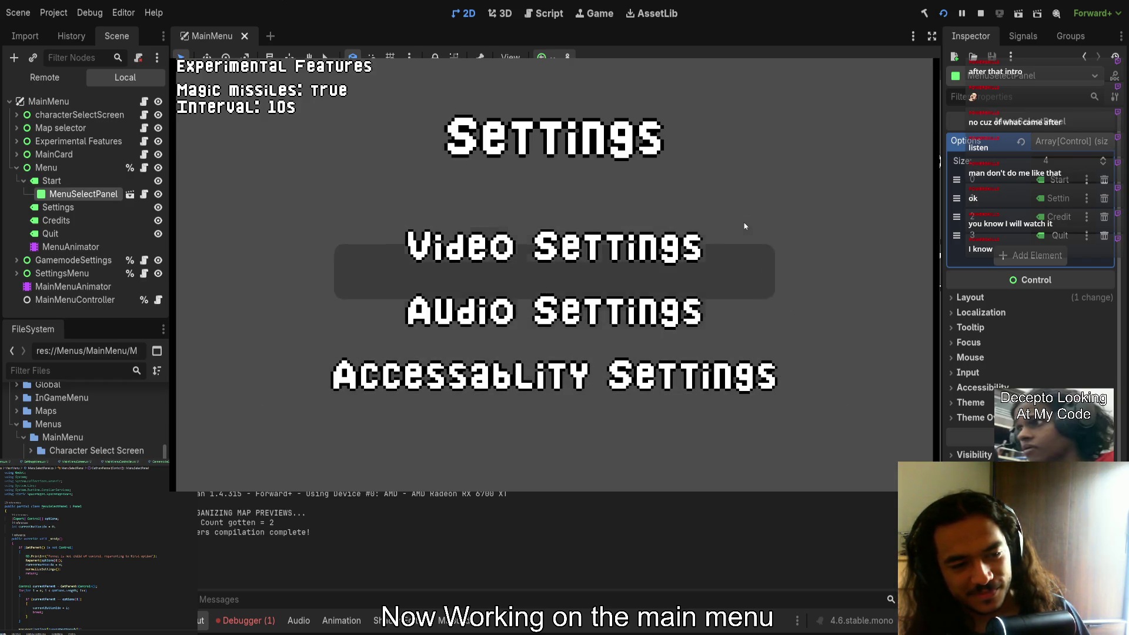
key("Down")
key("Down")
key("Up")
key("Up")
key("Down")
key("Escape")
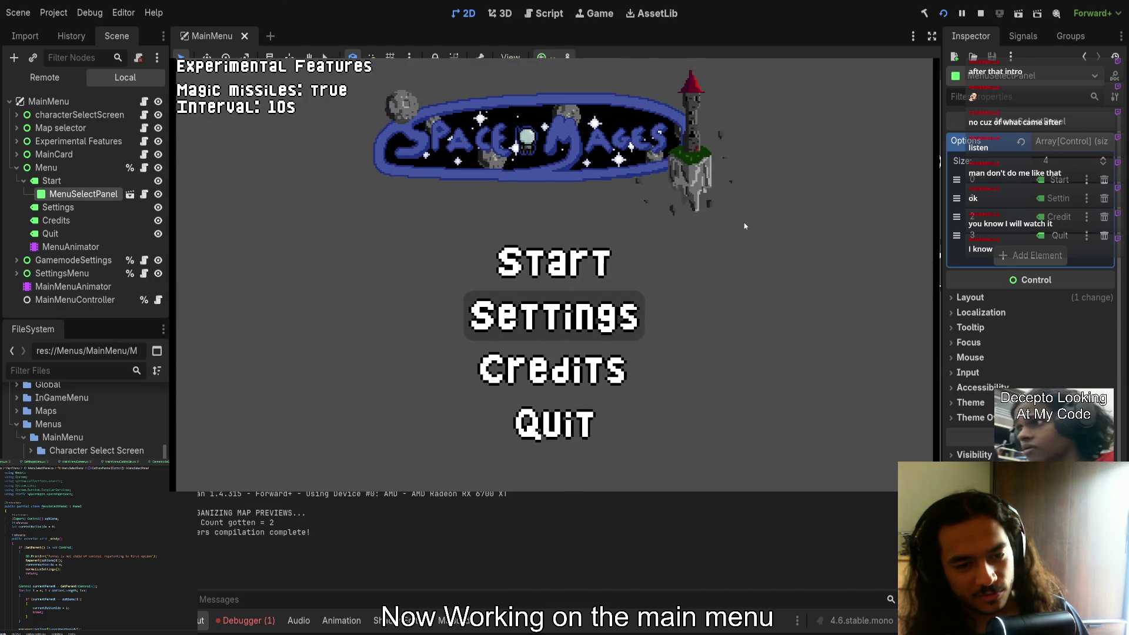
Open Gamemode Settings from Start, switch the mode from FFA to TEAMS, and back out twice
key("Down")
key("Down")
key("Up")
key("Up")
key("Up")
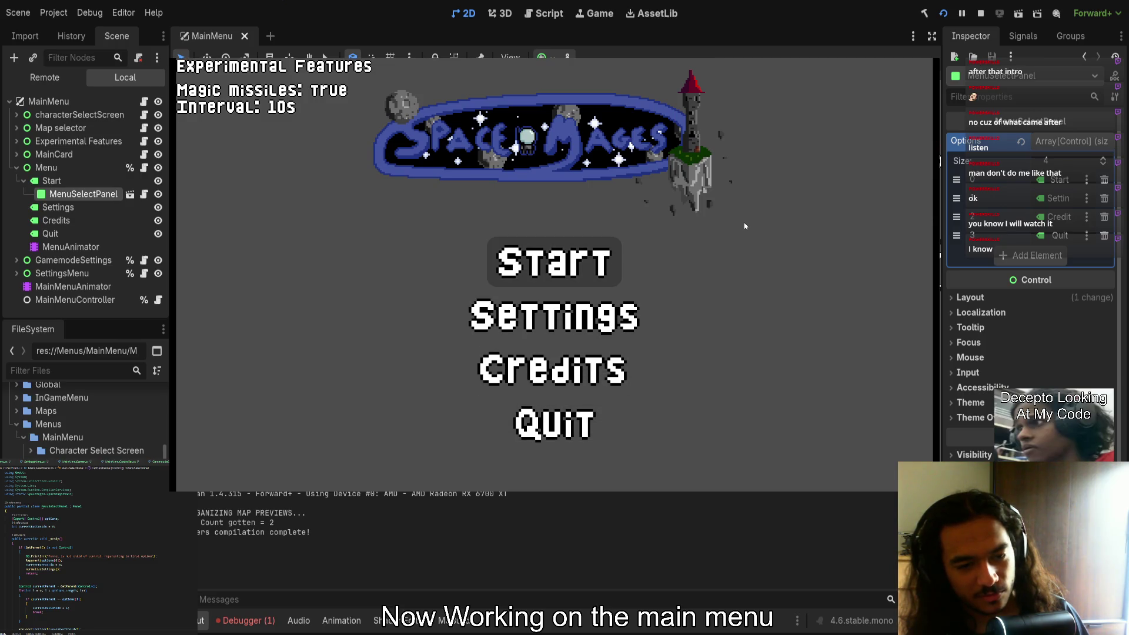
key("Return")
key("Down")
key("Up")
key("Down")
key("Escape")
key("Down")
key("Down")
key("Up")
key("Up")
key("Up")
key("Return")
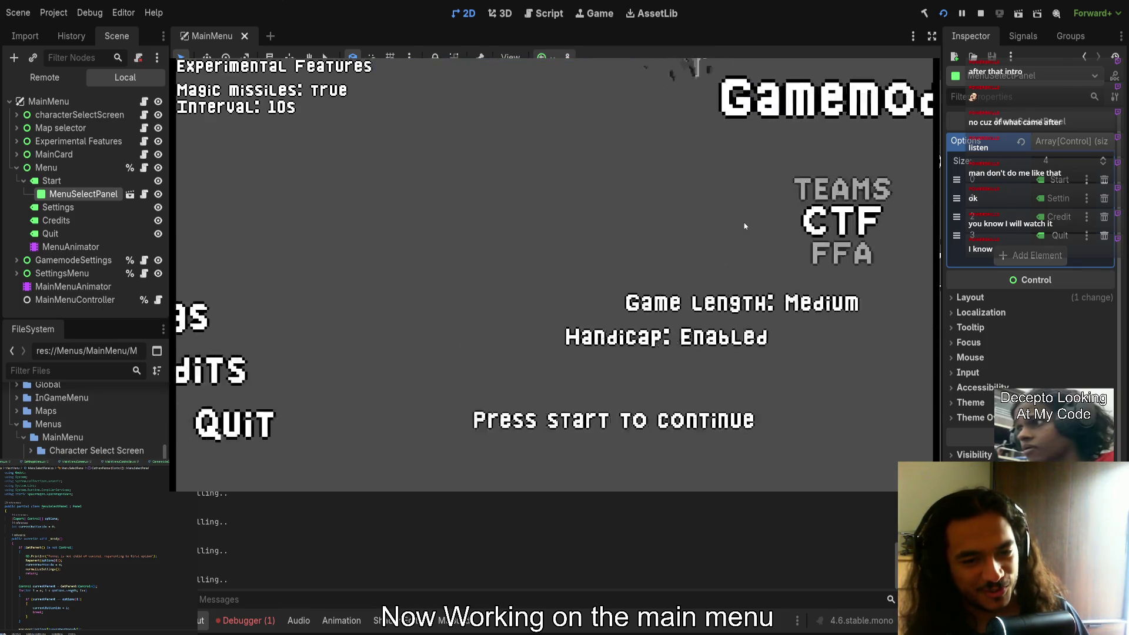
key("Escape")
Reopen Settings, move to Accessability Settings, return to the main menu, and stop with F8
key("Return")
key("Down")
key("Down")
key("Down")
key("Down")
key("Escape")
key("Up")
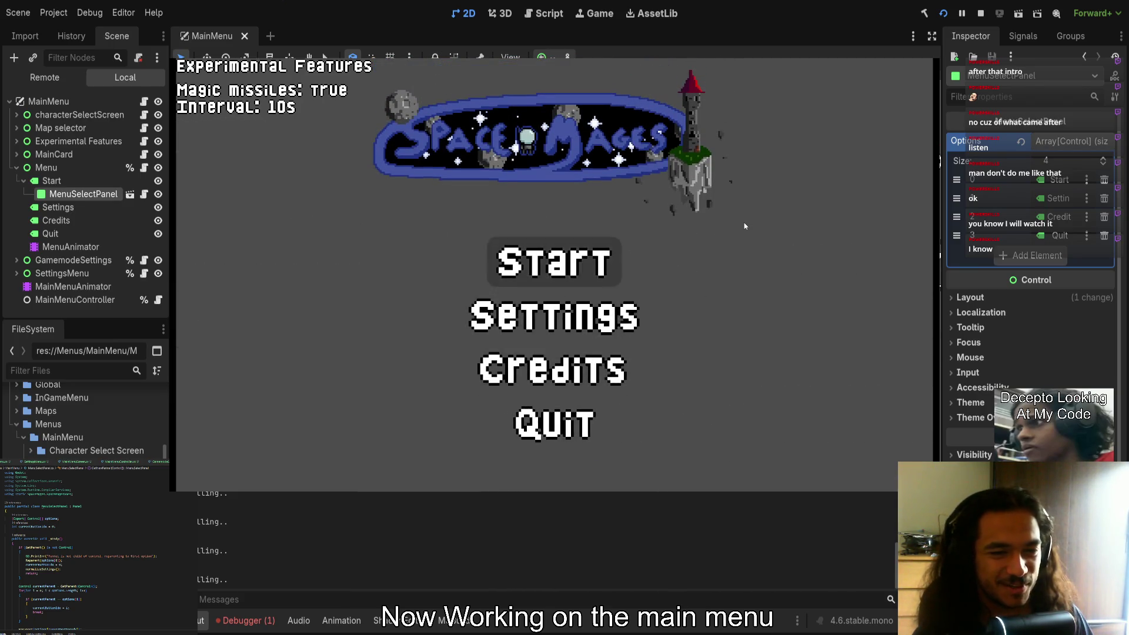
key("F8")
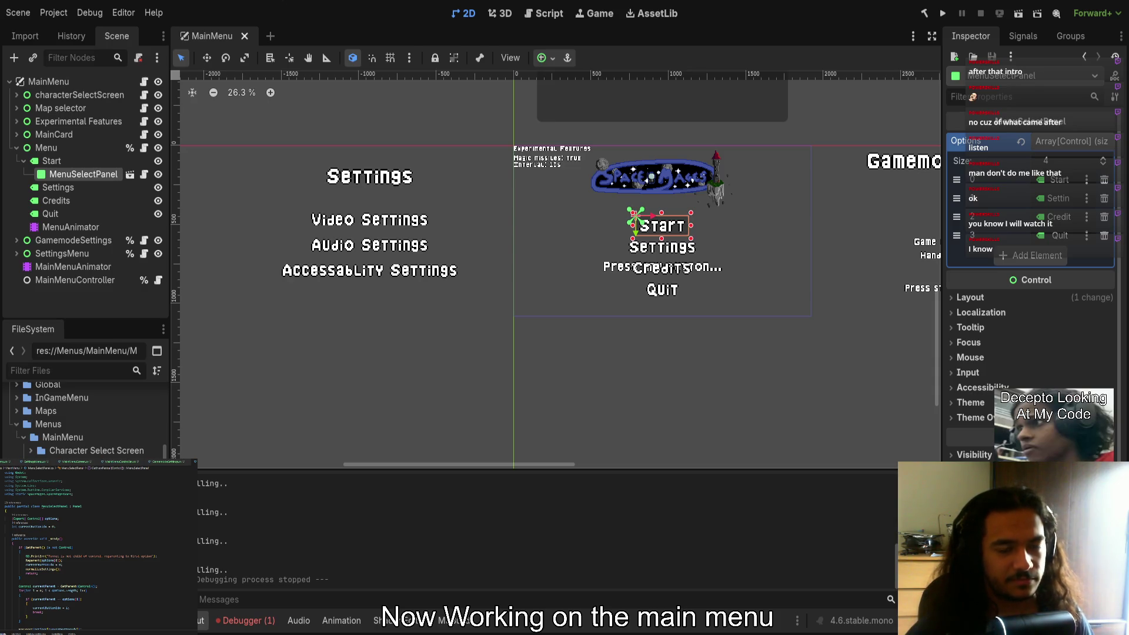
Pan to the Gamemode settings panel and expand GamemodeScroll to inspect its labels and properties
scroll(436, 302, "down", 2)
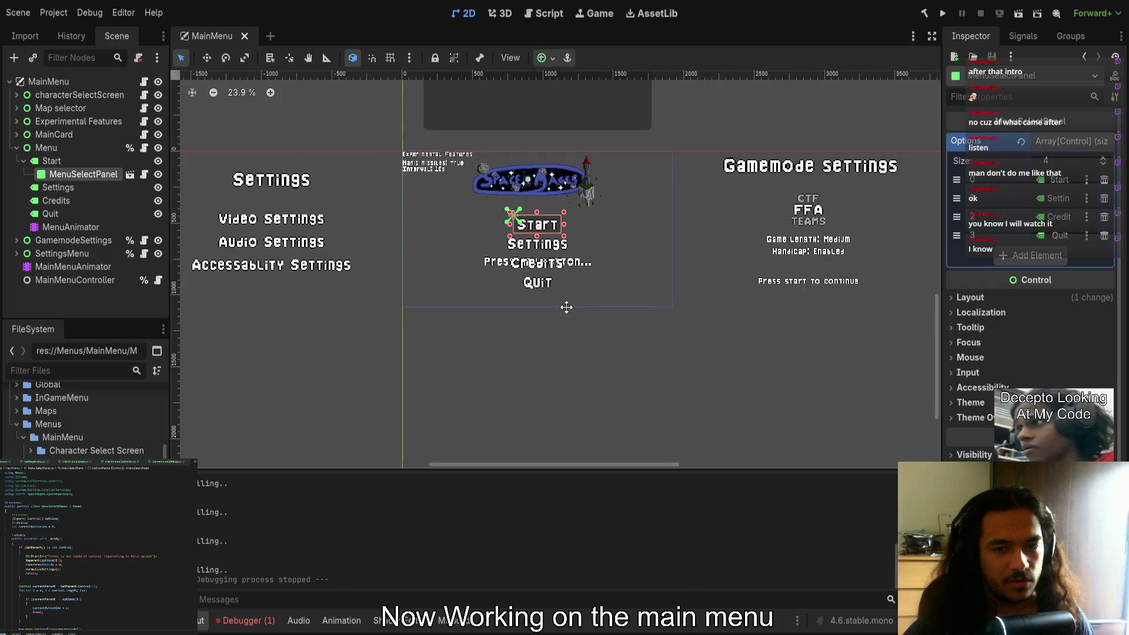
scroll(434, 276, "up", 8)
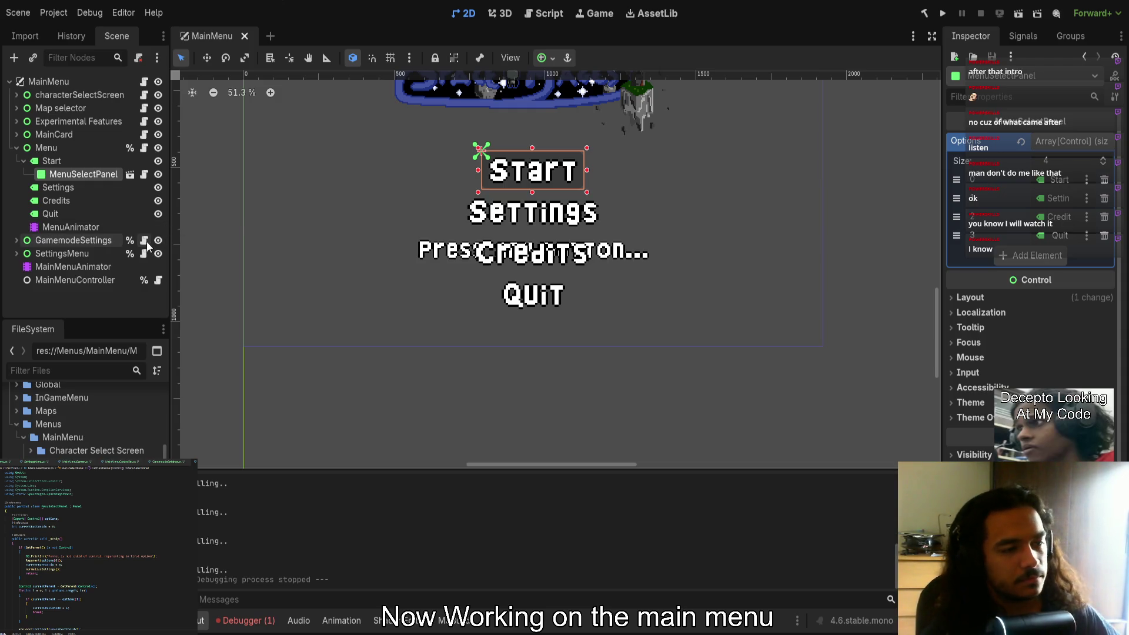
scroll(475, 311, "up", 1)
scroll(502, 288, "right", 5)
scroll(637, 238, "down", 2)
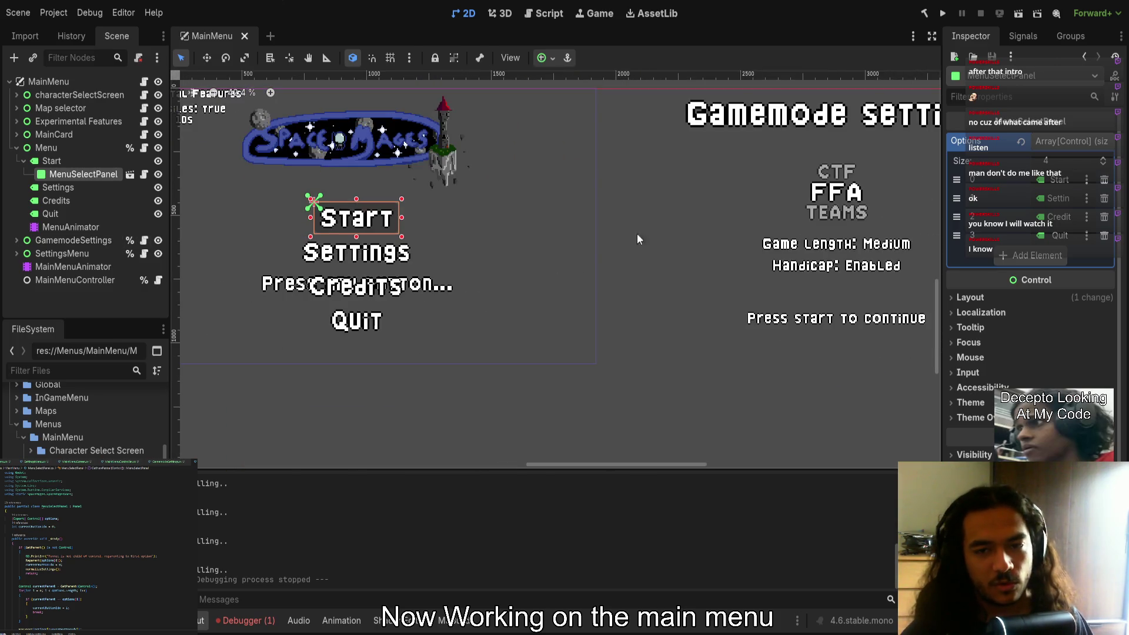
left_click(637, 238)
left_click(70, 290)
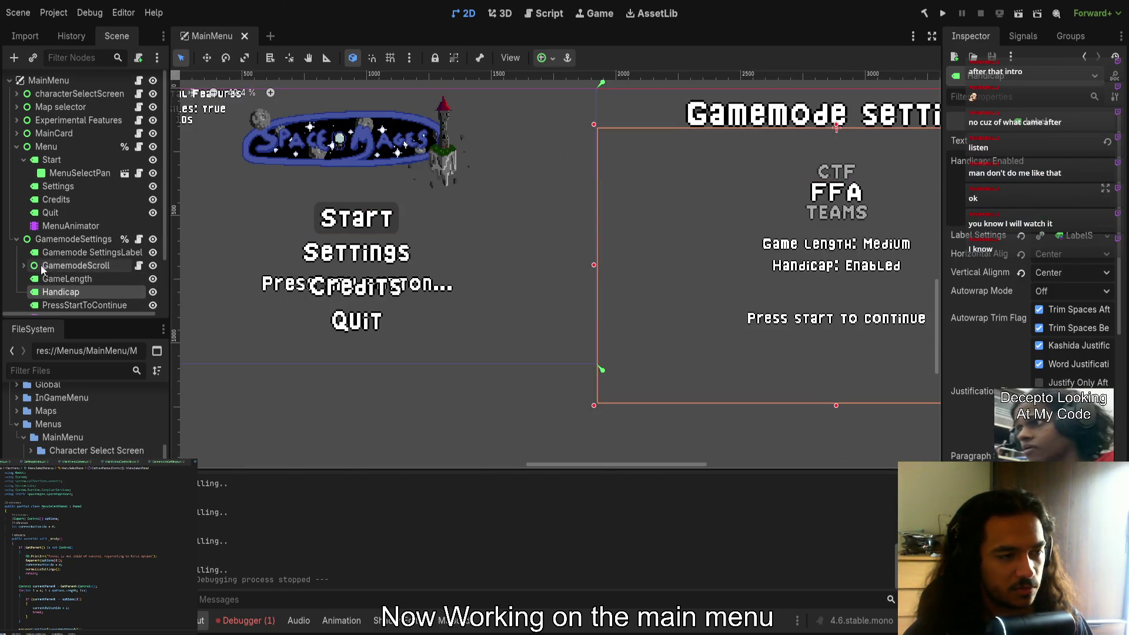
left_click(24, 266)
left_click(75, 268)
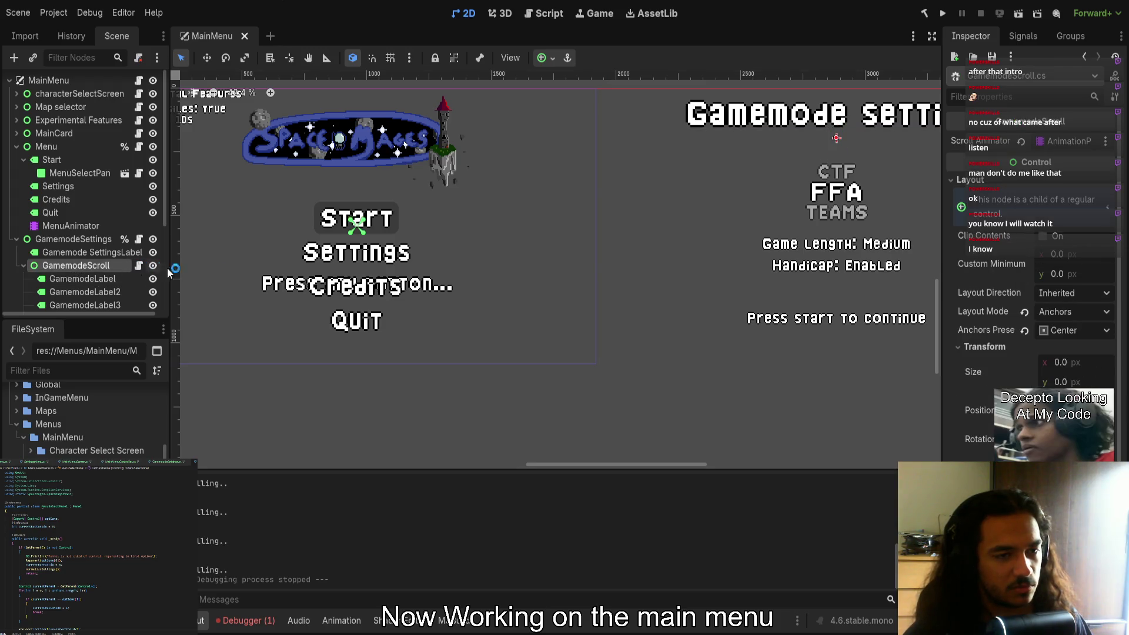
scroll(117, 584, "down", 5)
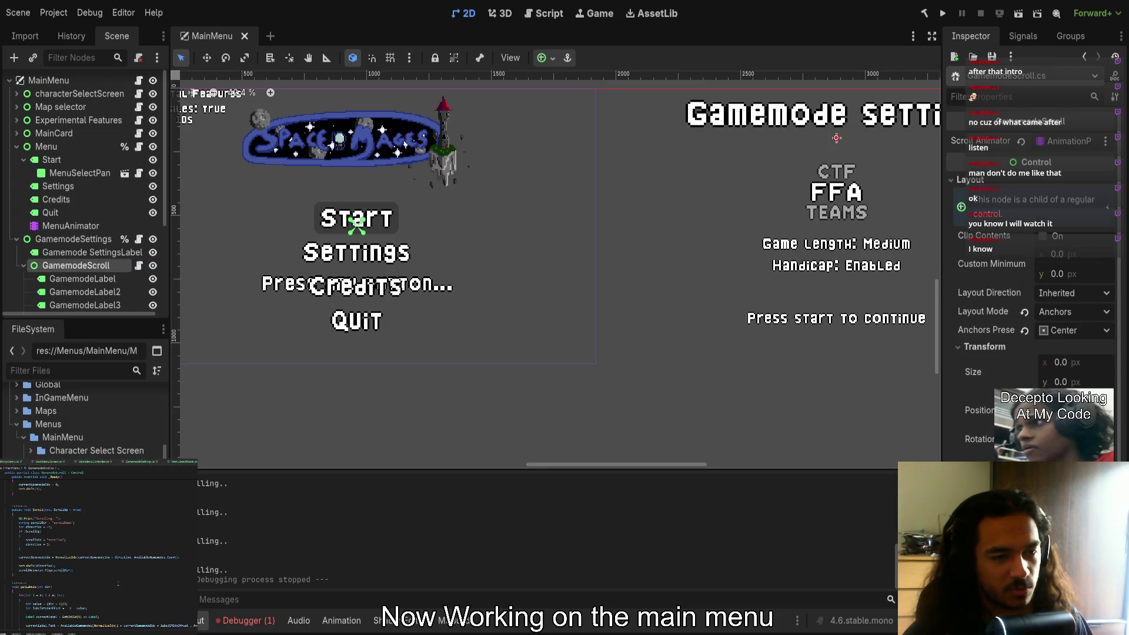
scroll(117, 584, "down", 1)
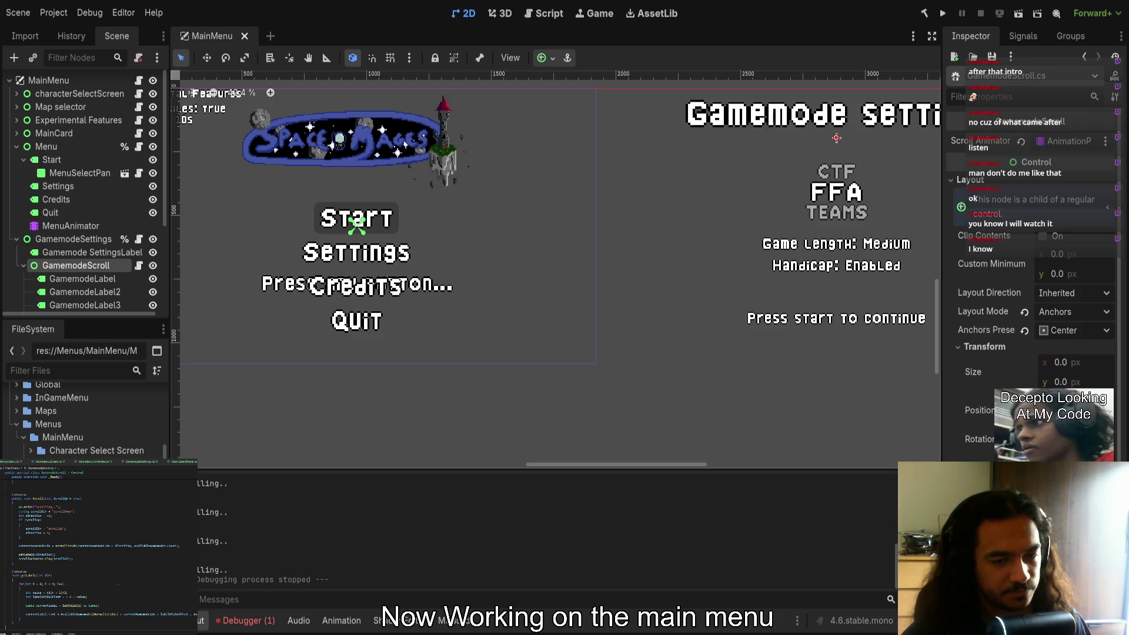
scroll(112, 587, "up", 4)
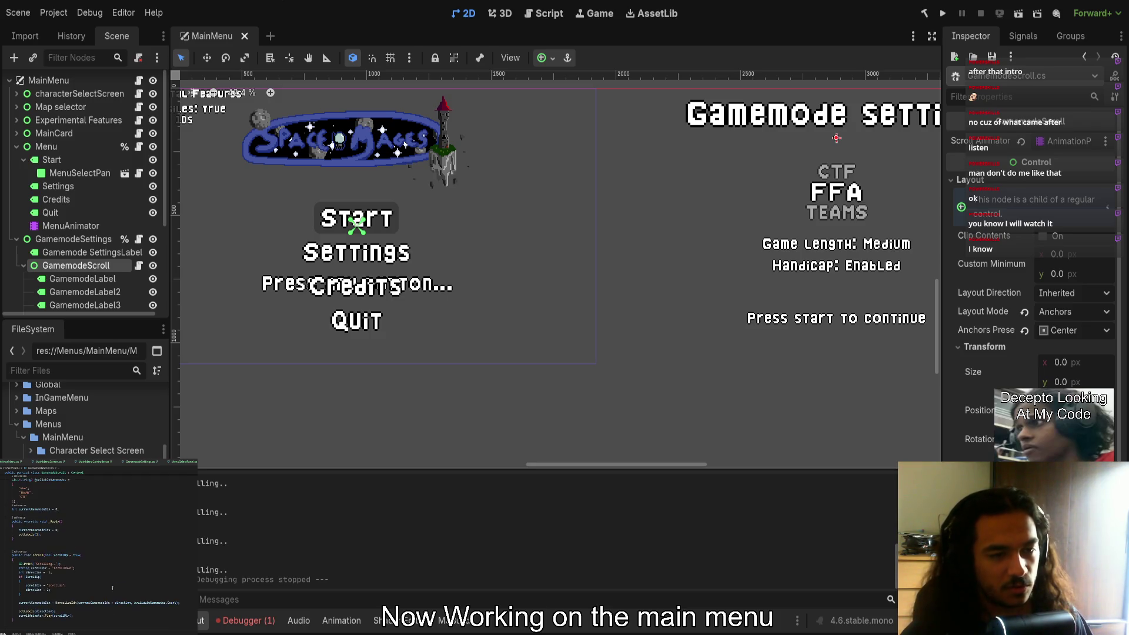
Delete the debug print line from the Scroll method and look up the NormalizeIdx helper
left_click(39, 556)
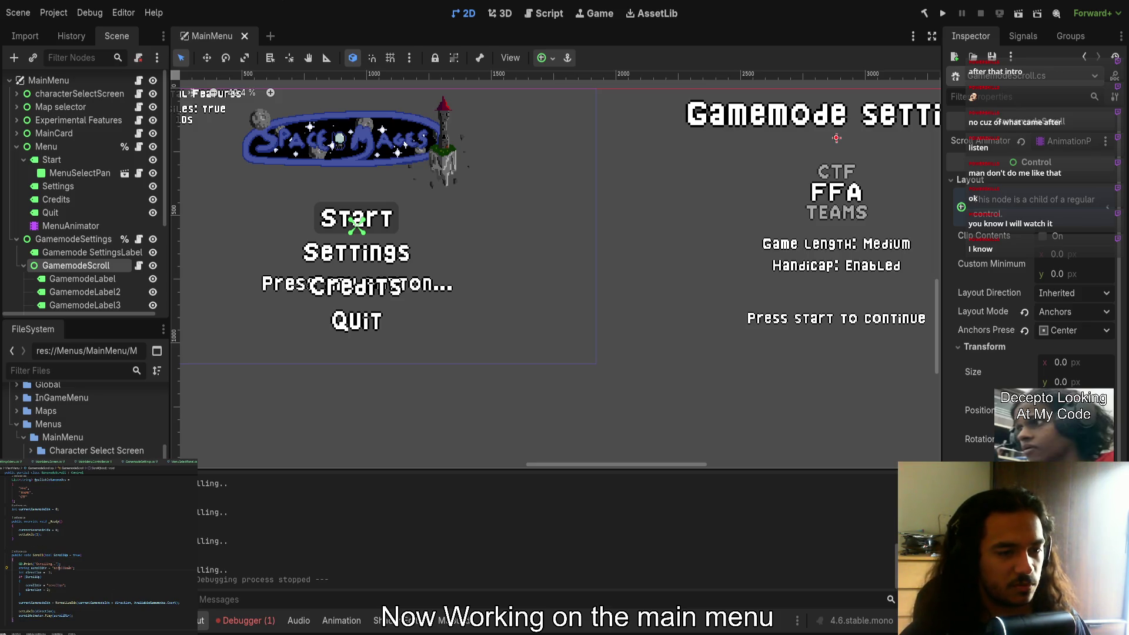
key("ctrl+shift+k")
scroll(100, 550, "up", 5)
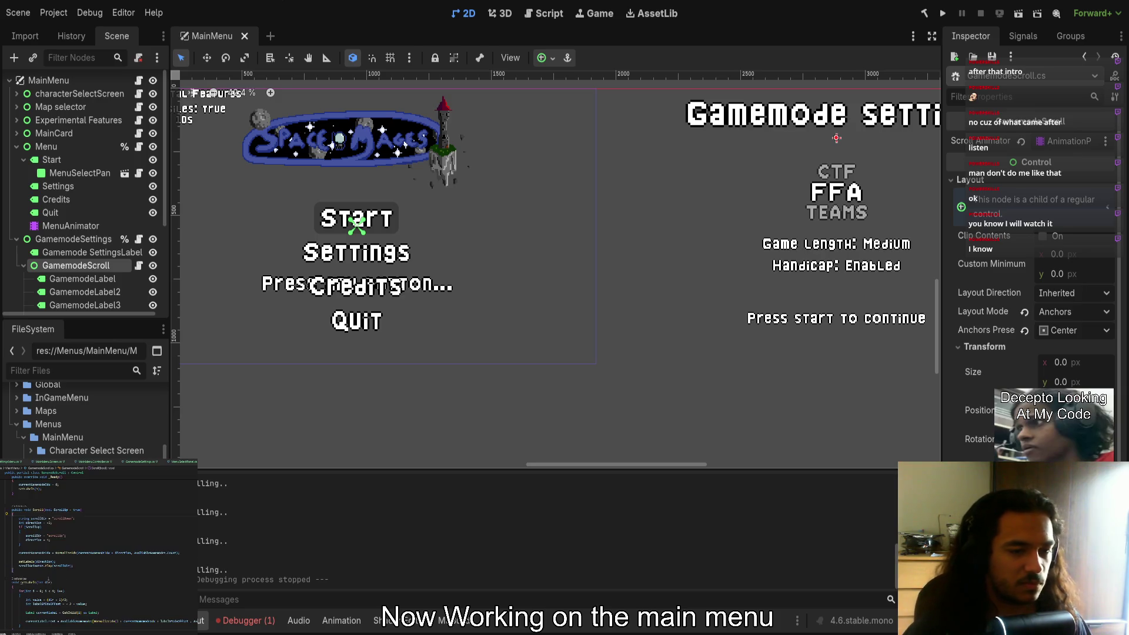
scroll(78, 578, "down", 5)
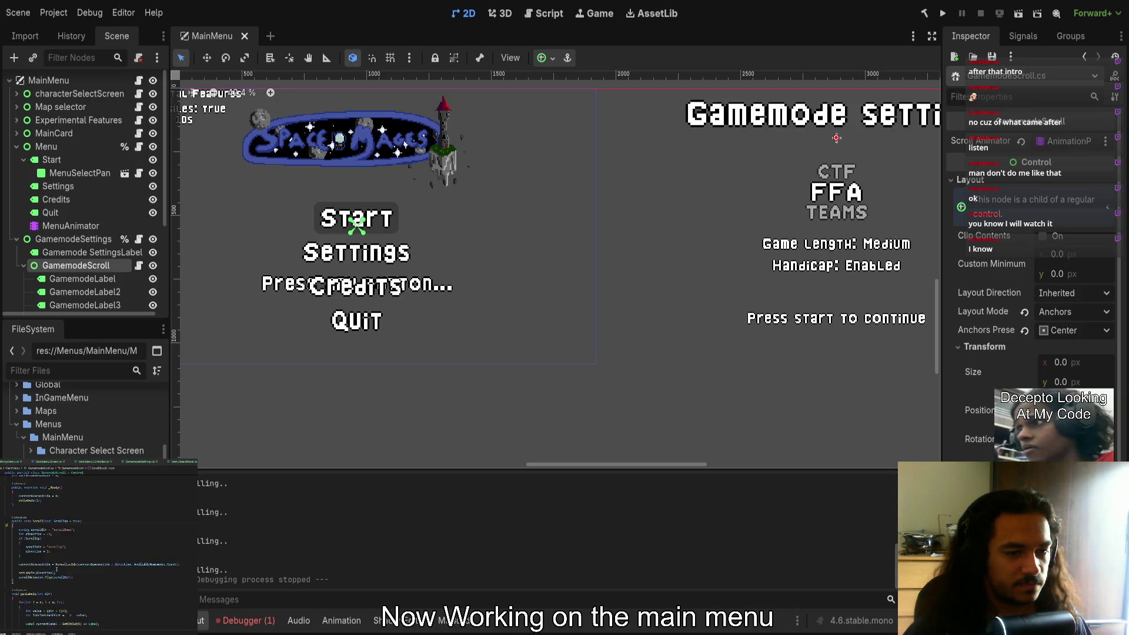
scroll(77, 576, "up", 2)
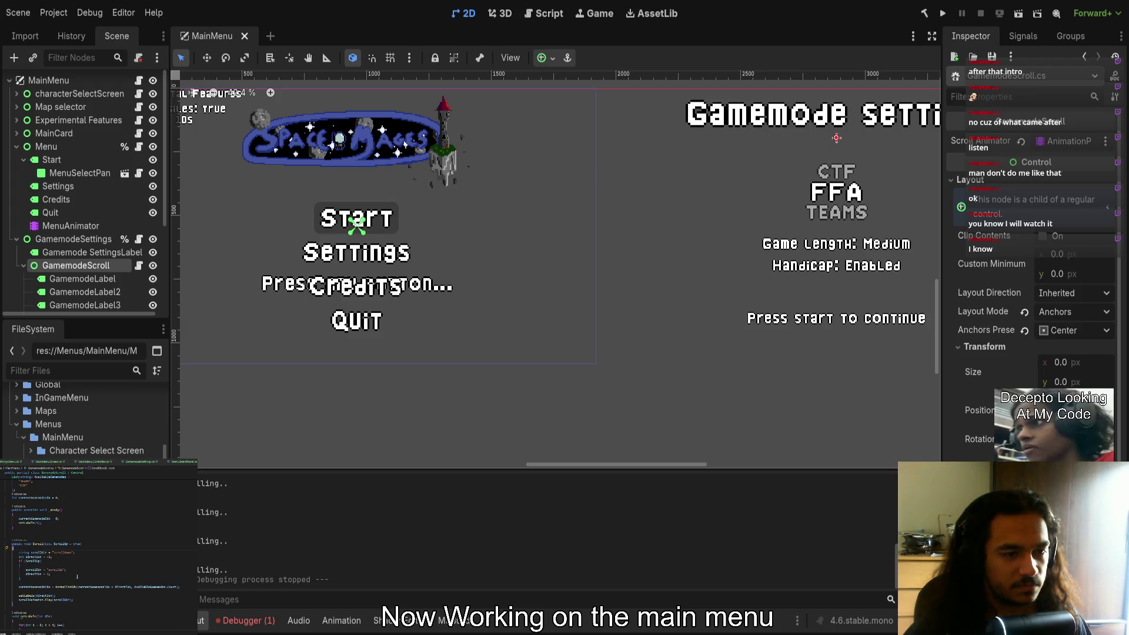
scroll(77, 576, "up", 1)
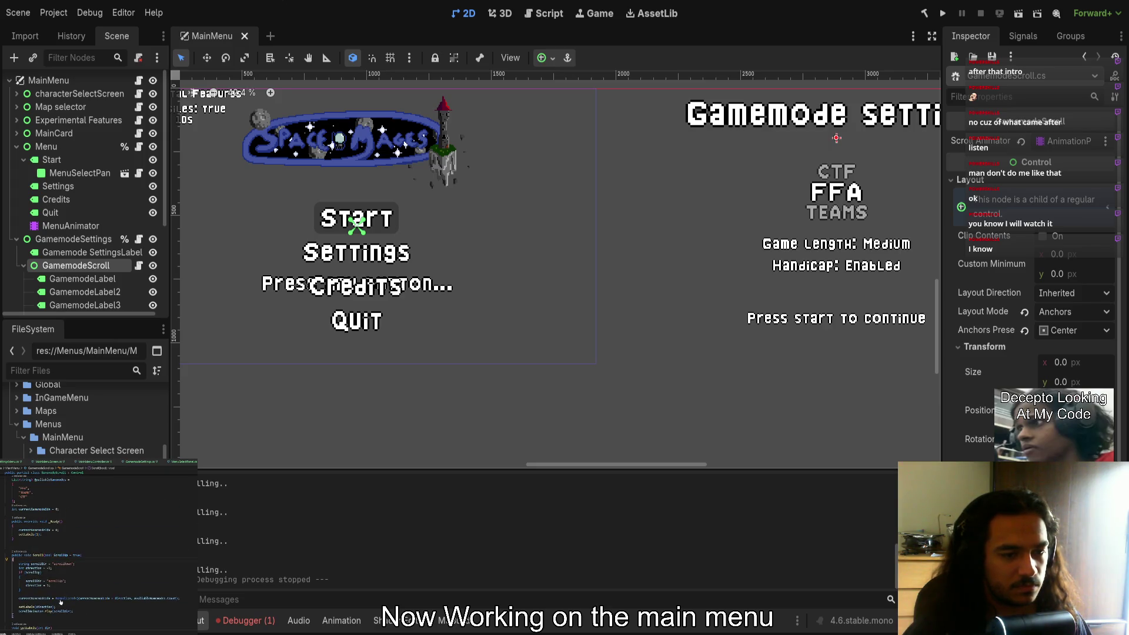
left_click(66, 598, "ctrl")
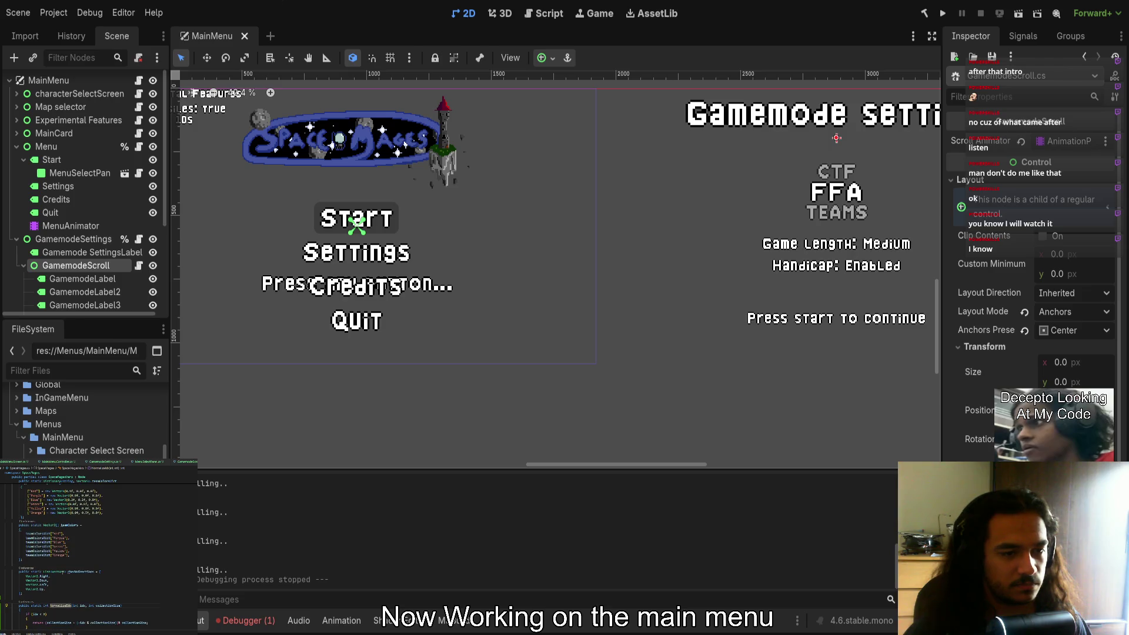
key("alt+Left")
scroll(62, 575, "down", 5)
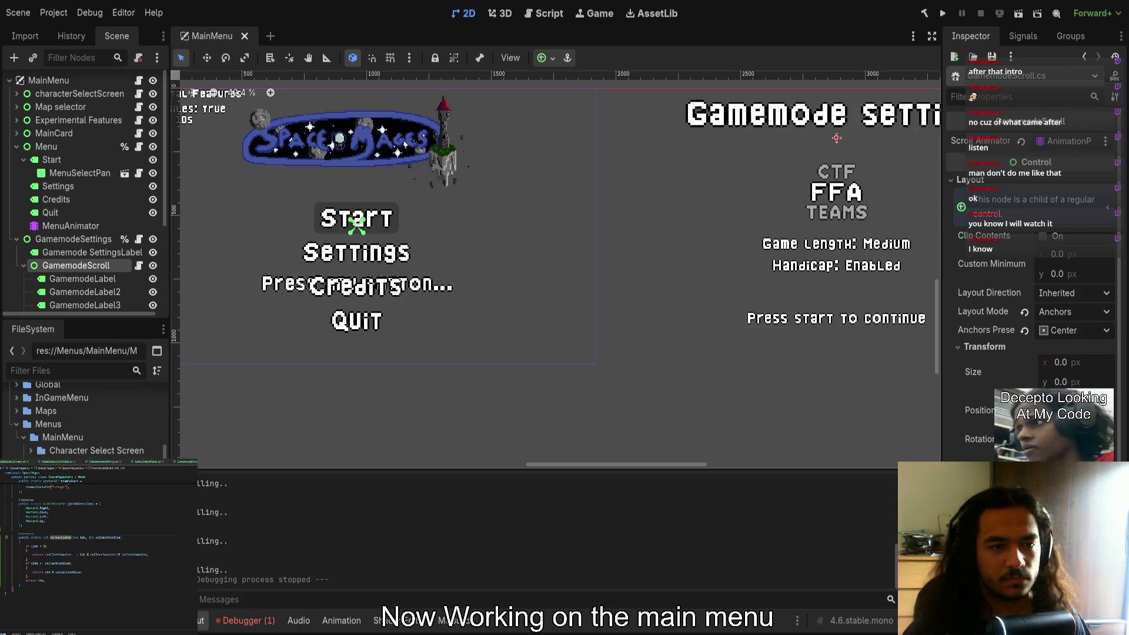
Open the Menu class script with ShowMenu and HideMenu, then recentre the canvas on the main menu
left_click(86, 462)
left_click(22, 465)
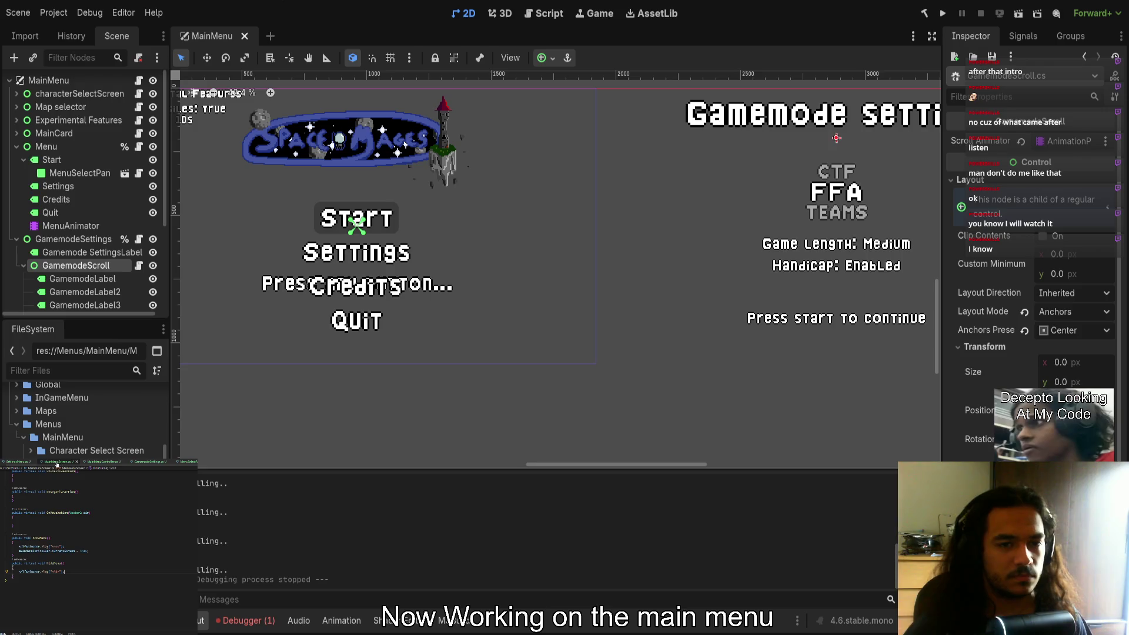
left_click(27, 463)
scroll(32, 481, "up", 10)
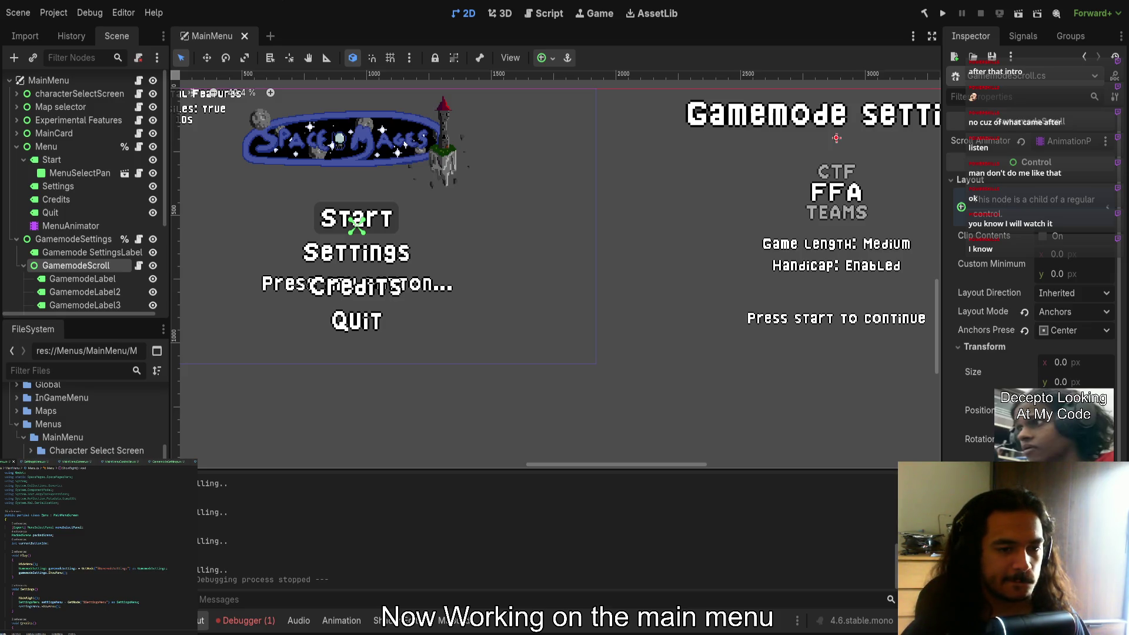
left_click_drag(417, 320, 586, 329)
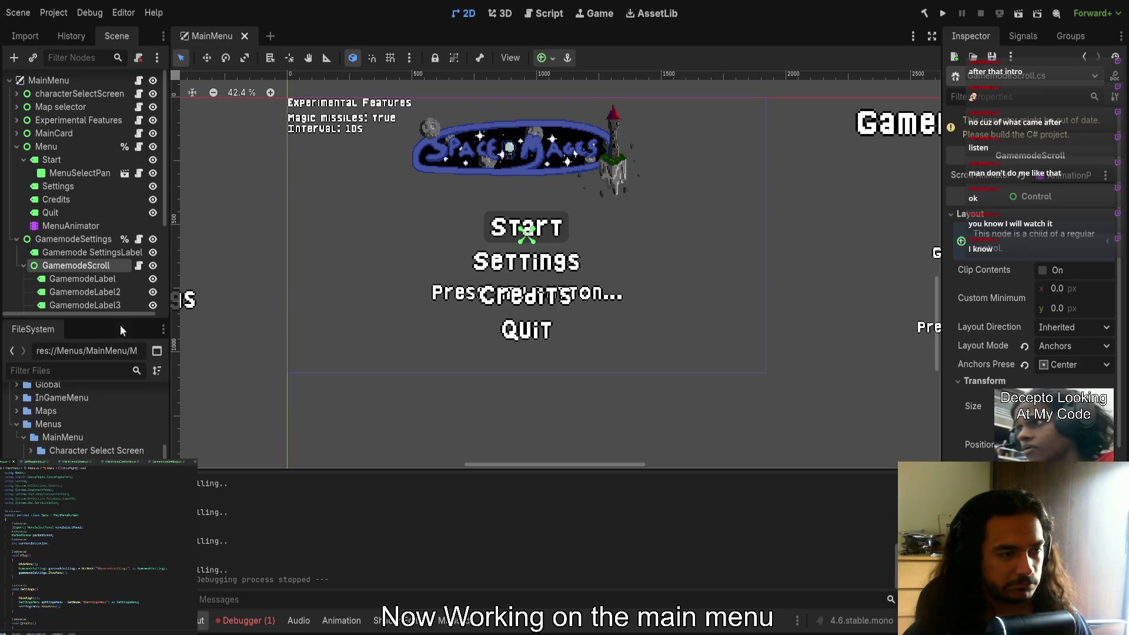
Zoom the 2D canvas out and collapse the GamemodeSettings node in the Scene tree
scroll(767, 302, "right", 1)
scroll(706, 300, "right", 5)
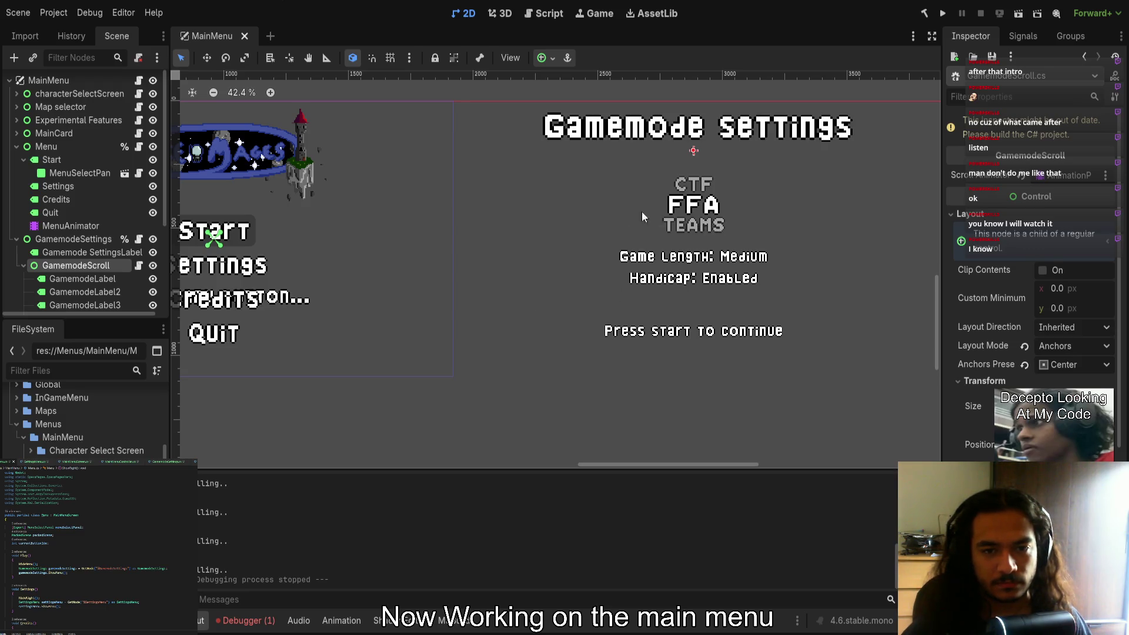
scroll(505, 240, "right", 2)
scroll(519, 244, "left", 5)
scroll(466, 287, "down", 3)
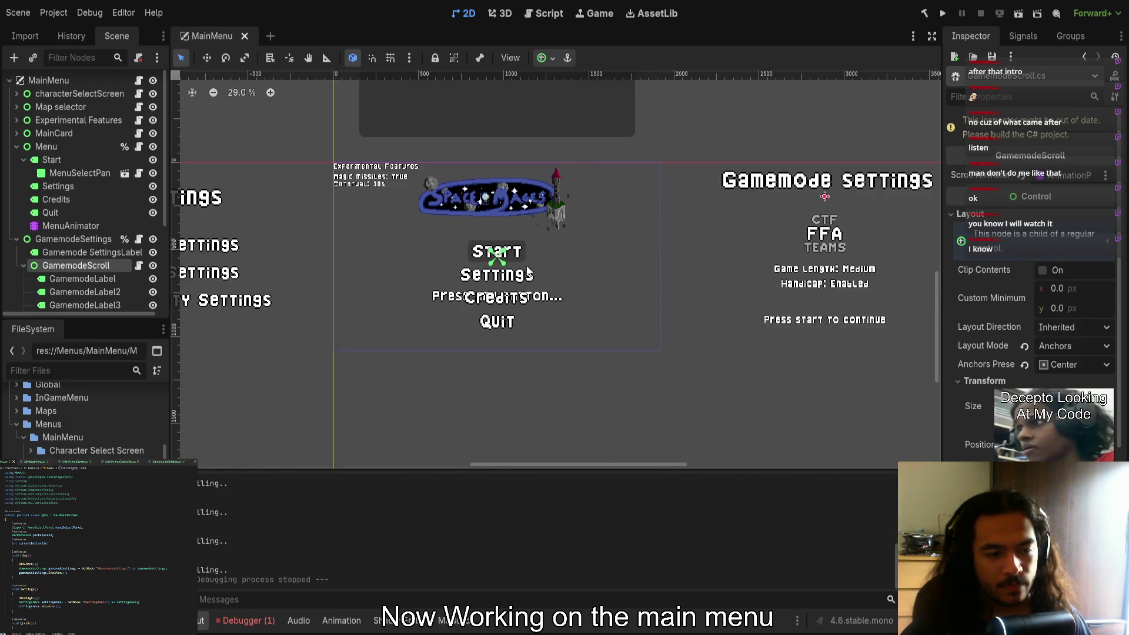
scroll(467, 286, "left", 1)
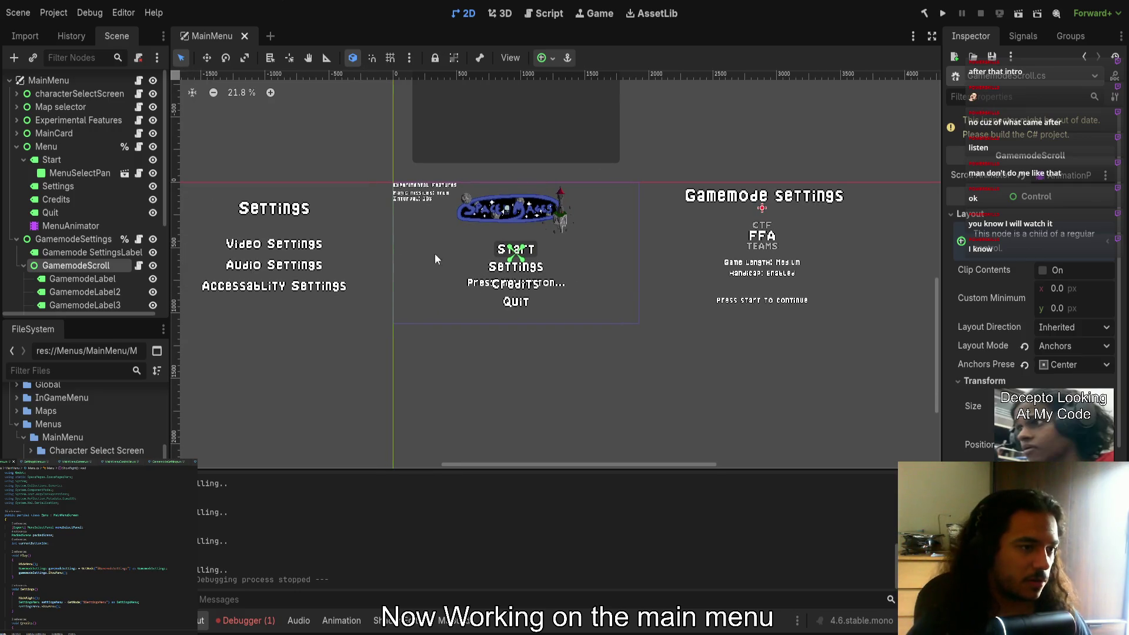
scroll(41, 236, "down", 2)
left_click(18, 140)
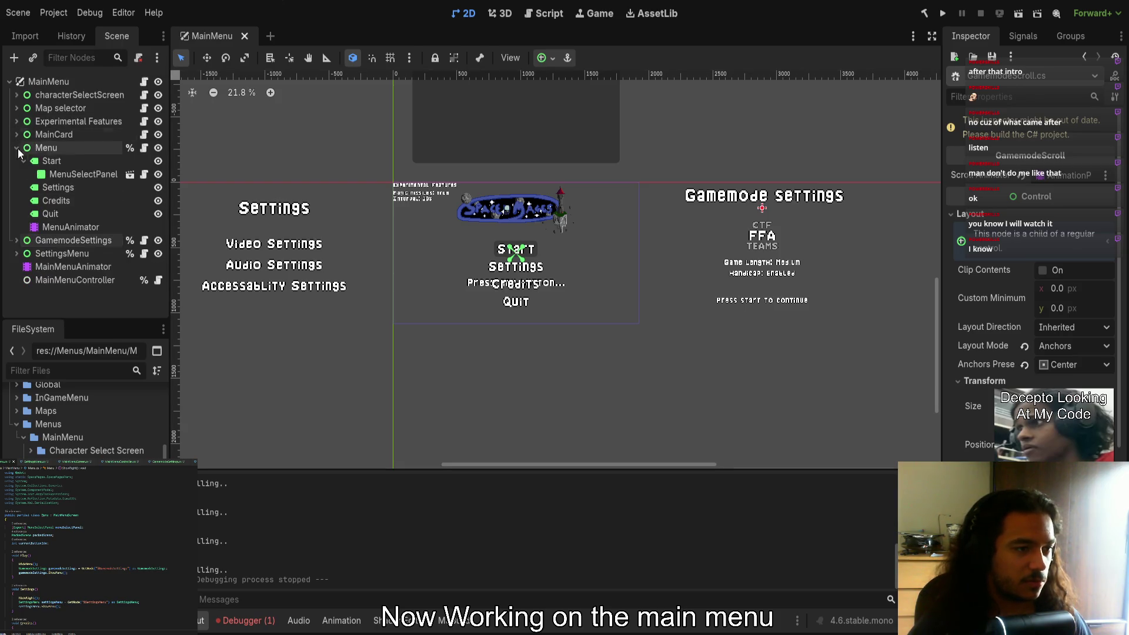
Expand SettingsMenu, select its Video, Audio and Accessability labels, and bring up SettingsMenuAnimator's Hide animation
double_click(59, 253)
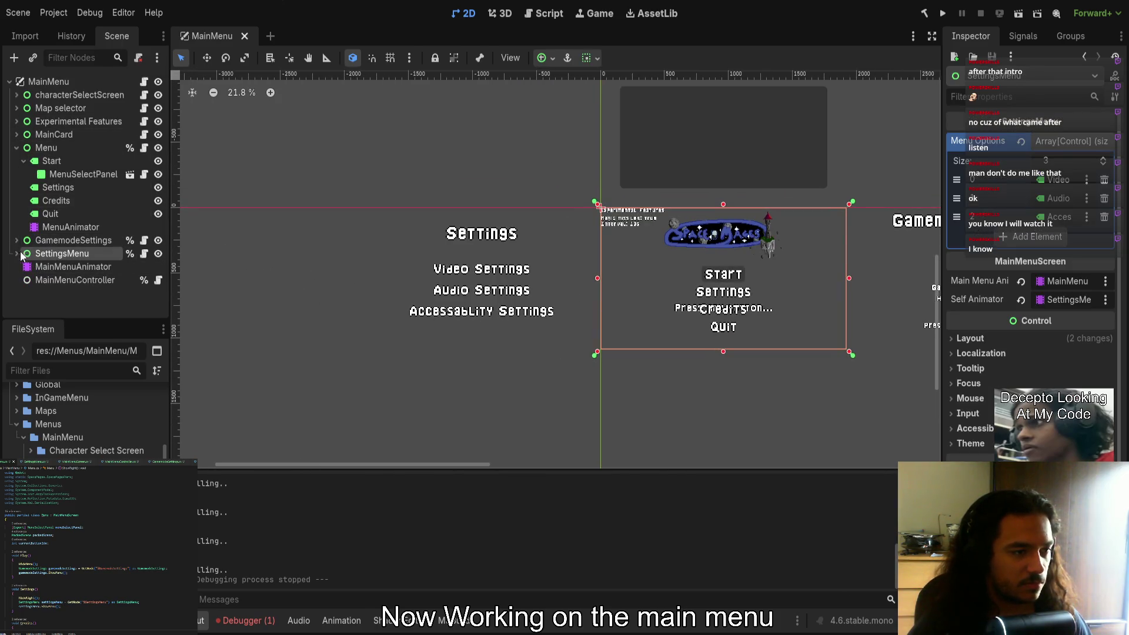
left_click(17, 254)
left_click(61, 280)
left_click(61, 293)
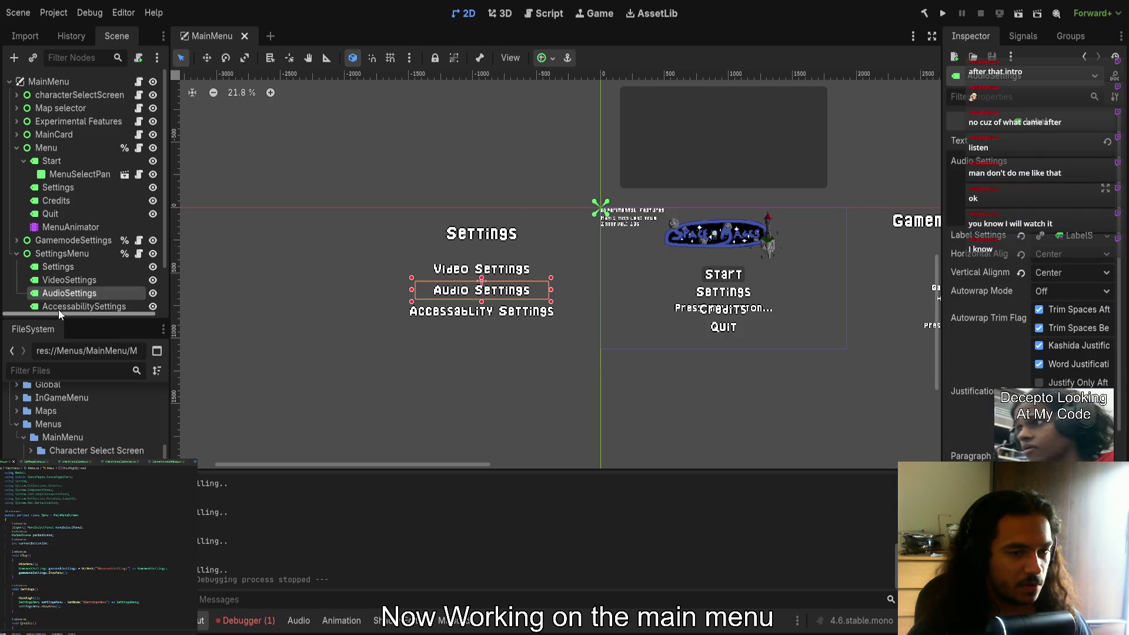
double_click(74, 304)
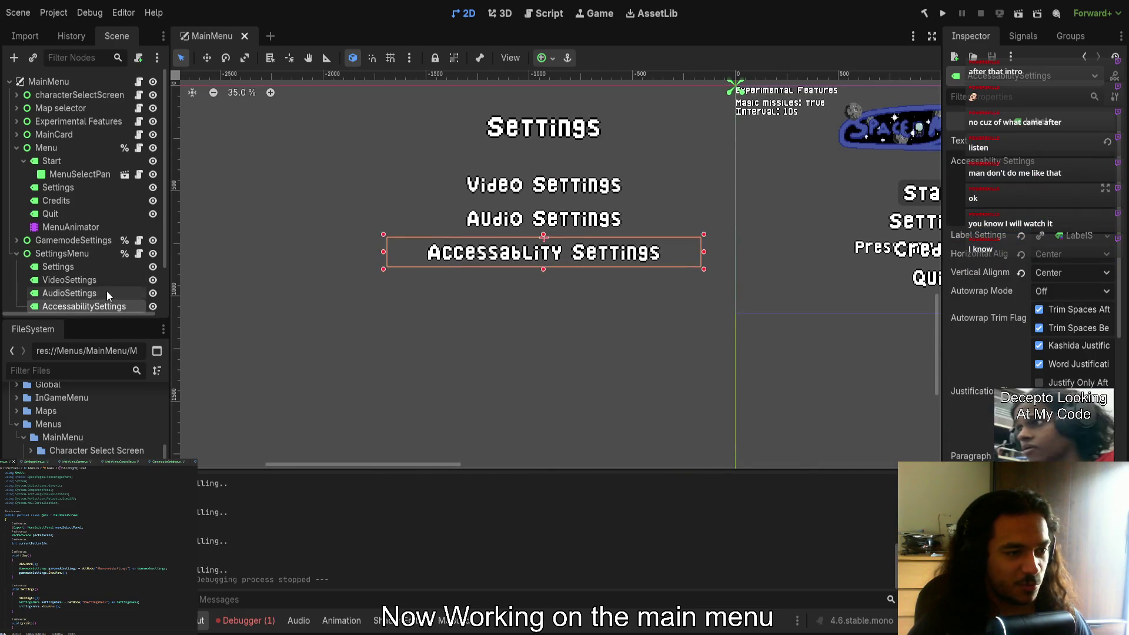
scroll(107, 291, "down", 3)
left_click(85, 272)
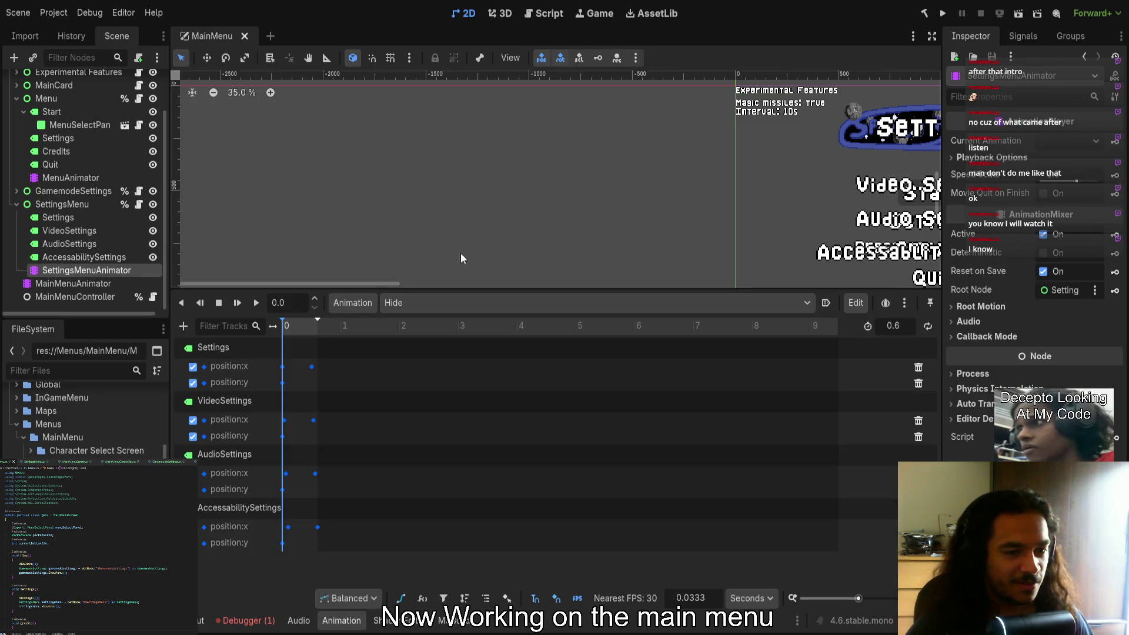
Scrub and play the OptionChosen animation to watch the four Settings labels slide, then zoom in
scroll(536, 196, "right", 3)
scroll(536, 196, "down", 2)
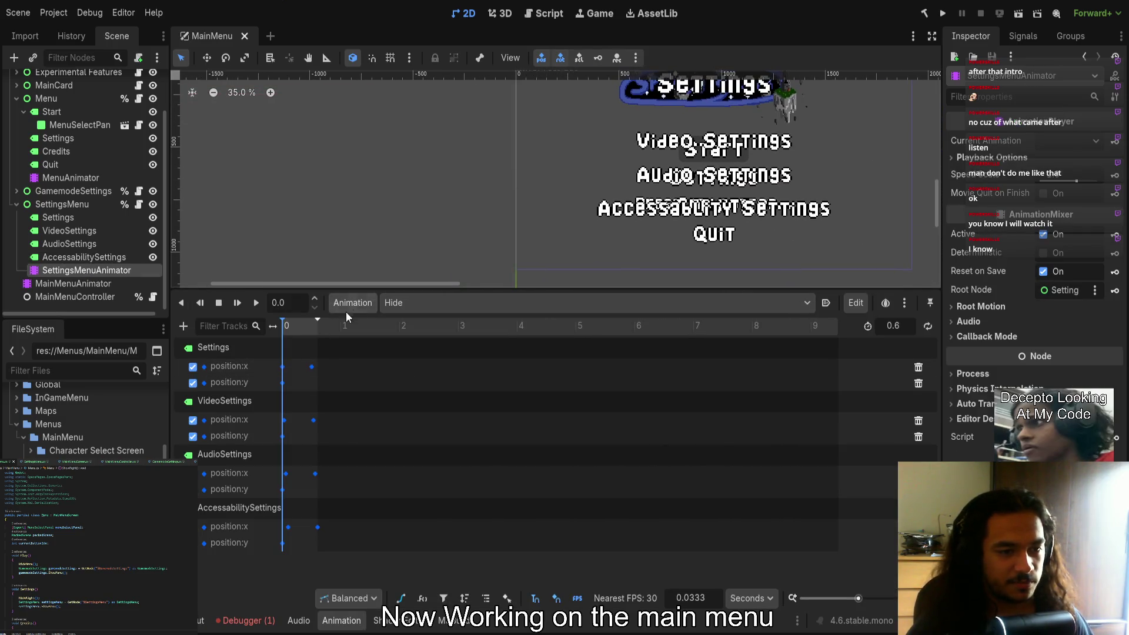
left_click(316, 328)
scroll(542, 202, "left", 5)
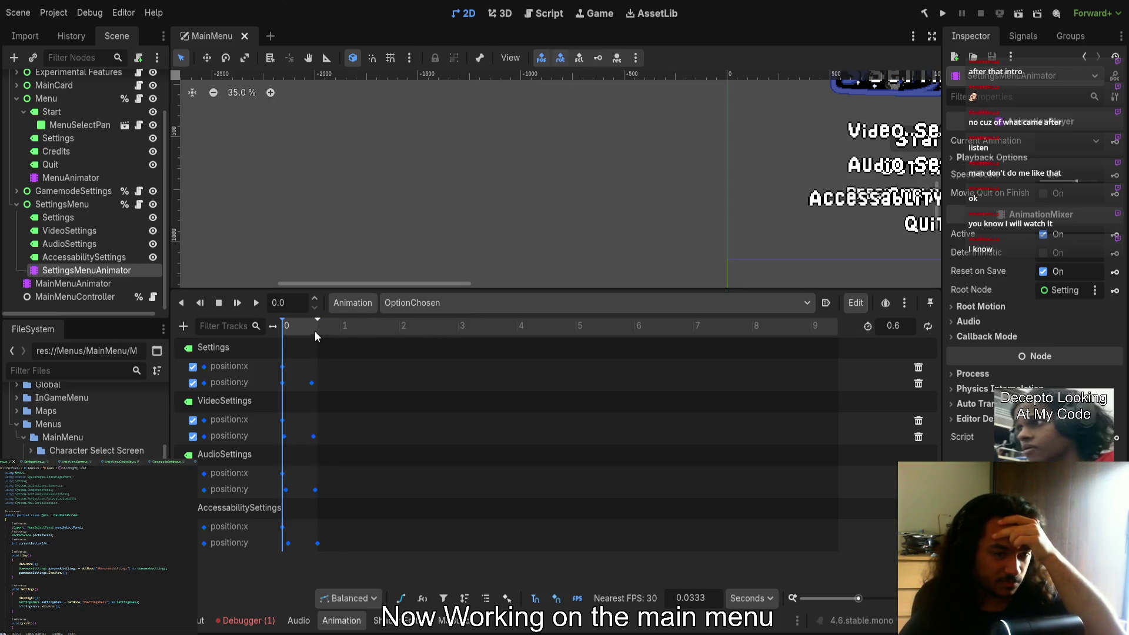
mouse_move(295, 330)
left_mouse_down()
mouse_move(344, 333)
mouse_move(290, 327)
left_mouse_up()
scroll(412, 206, "down", 3)
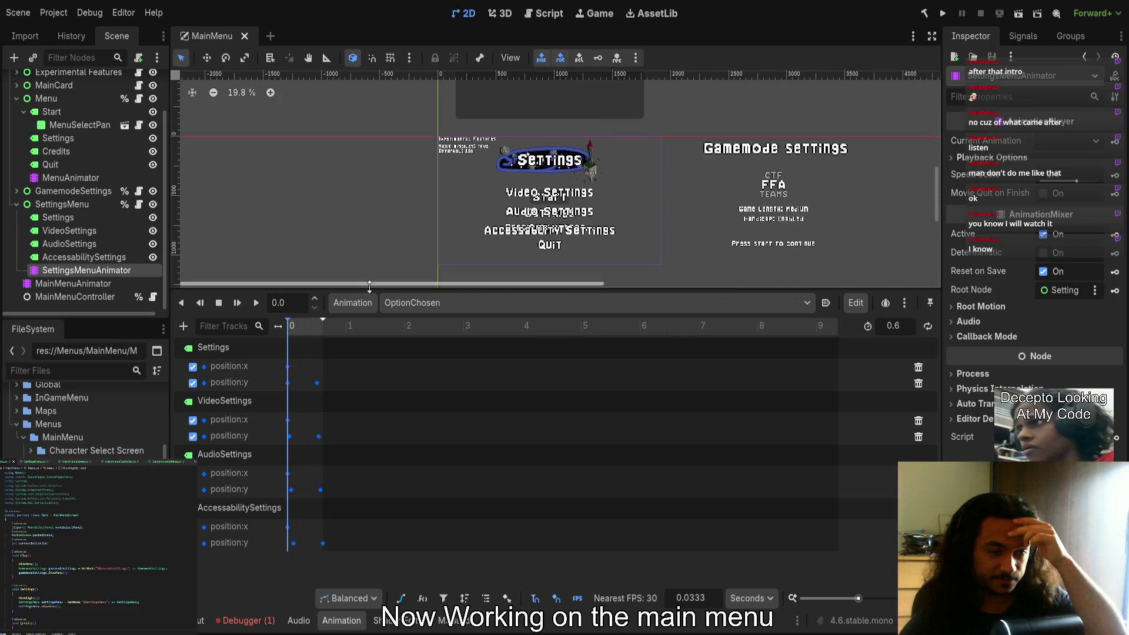
left_click(254, 304)
mouse_move(294, 329)
left_mouse_down()
mouse_move(274, 326)
mouse_move(323, 330)
mouse_move(282, 331)
left_mouse_up()
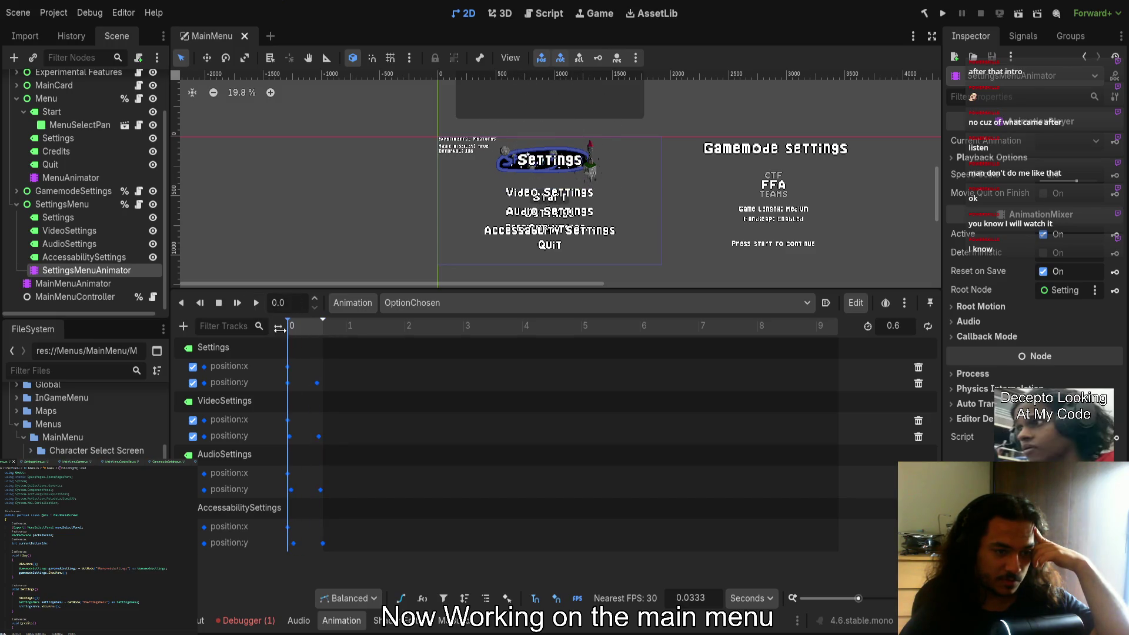
scroll(388, 303, "up", 1)
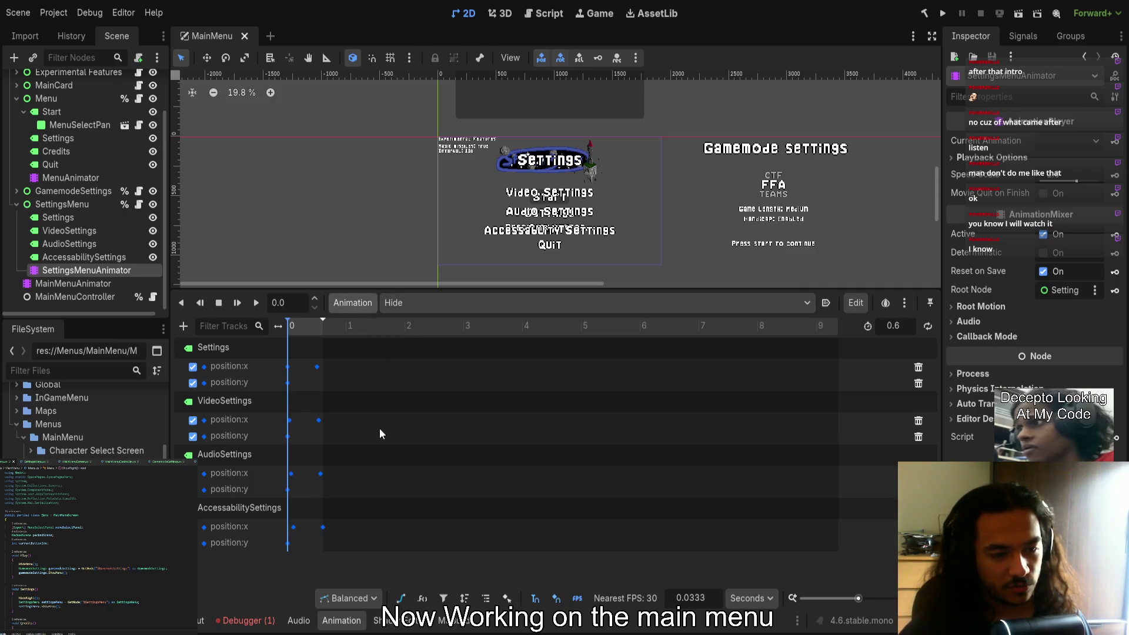
scroll(440, 306, "down", 2)
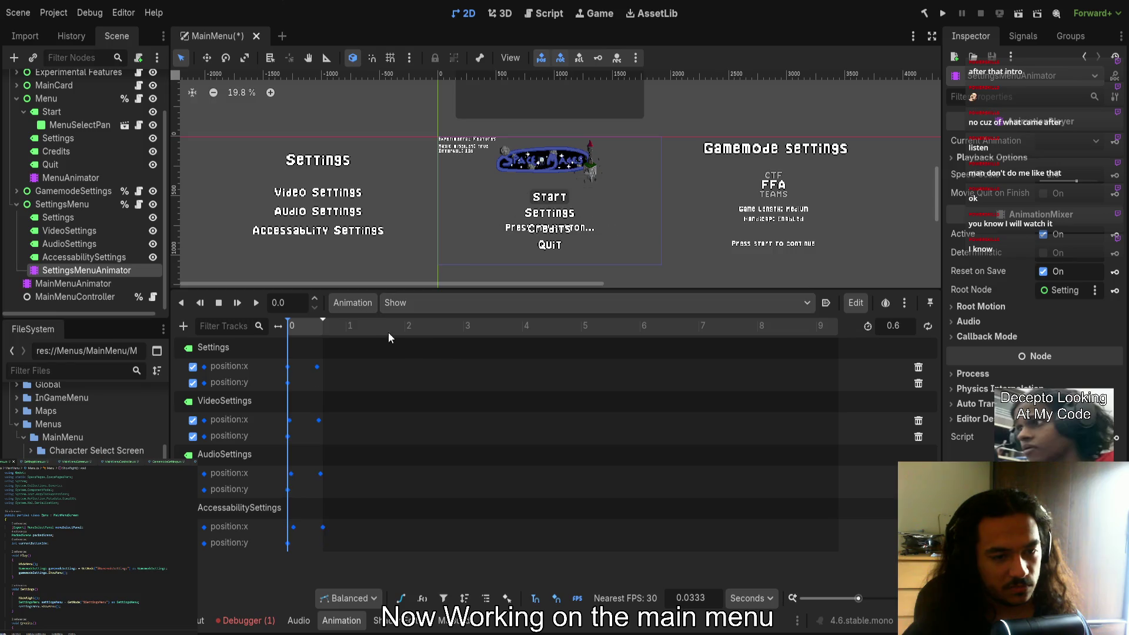
scroll(411, 303, "up", 1)
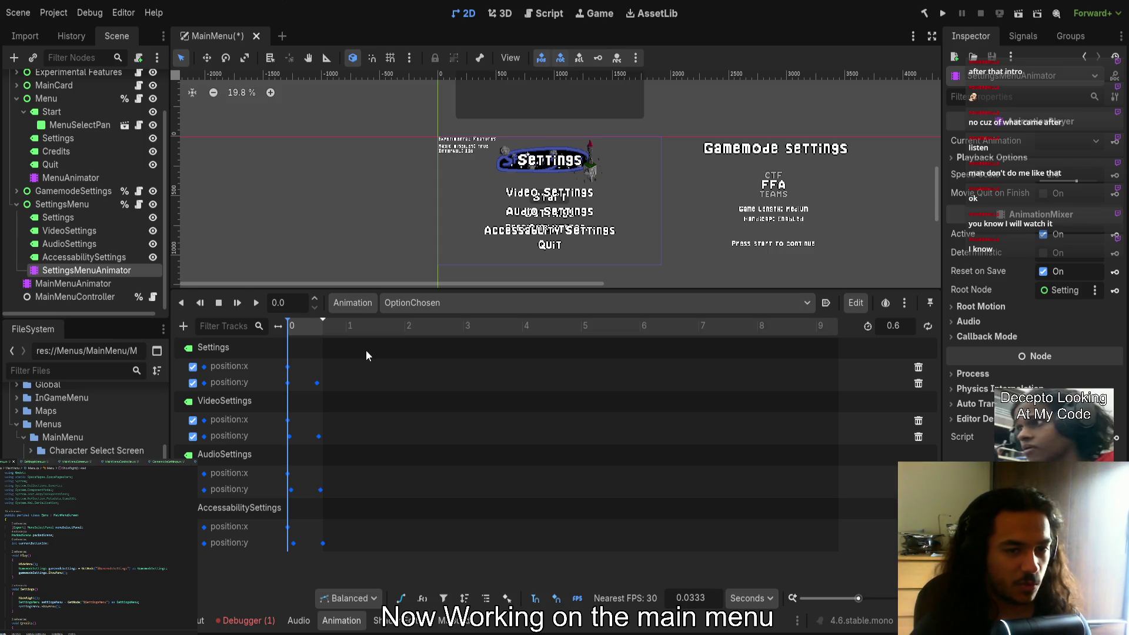
scroll(610, 231, "up", 4)
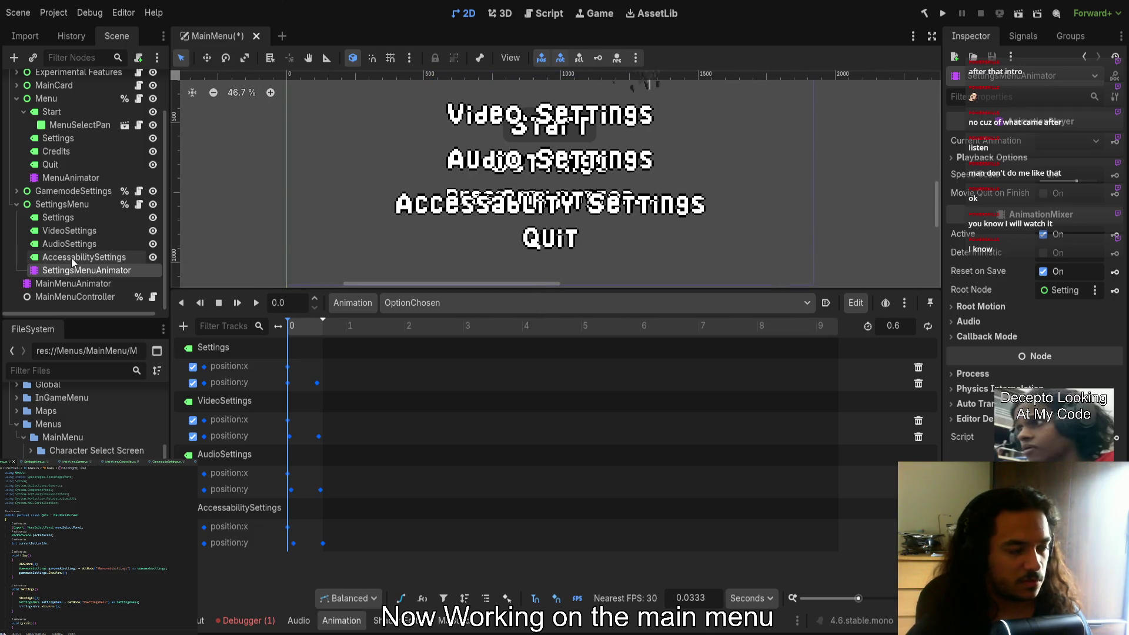
Select the VideoSettings label alone and drag its right edge inward to narrow it
left_click(64, 218)
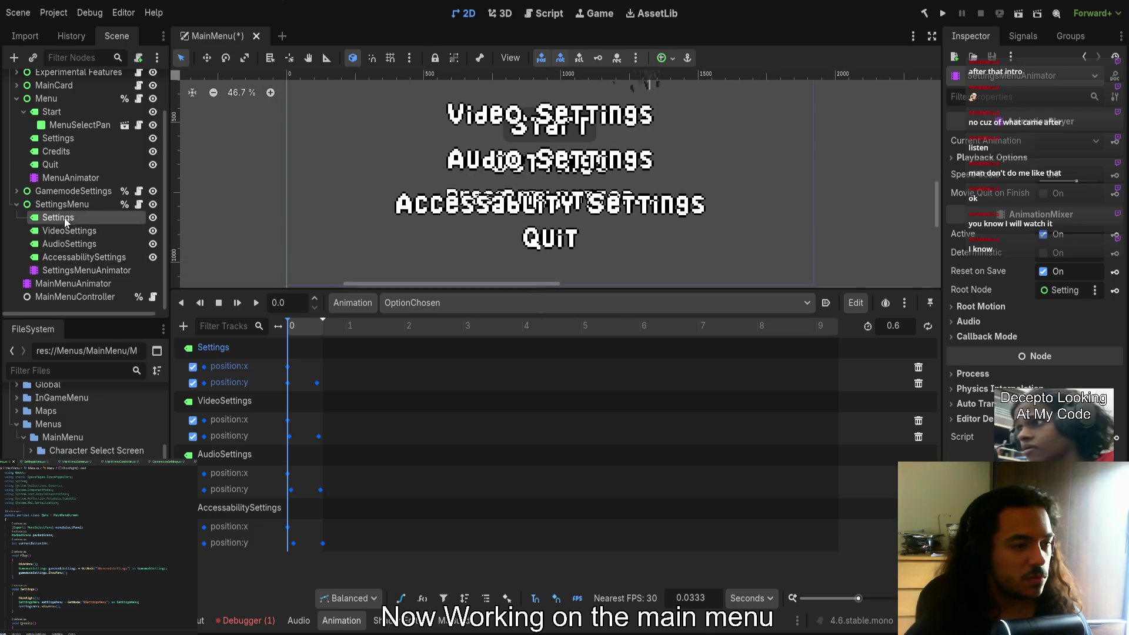
left_click(58, 259, "shift")
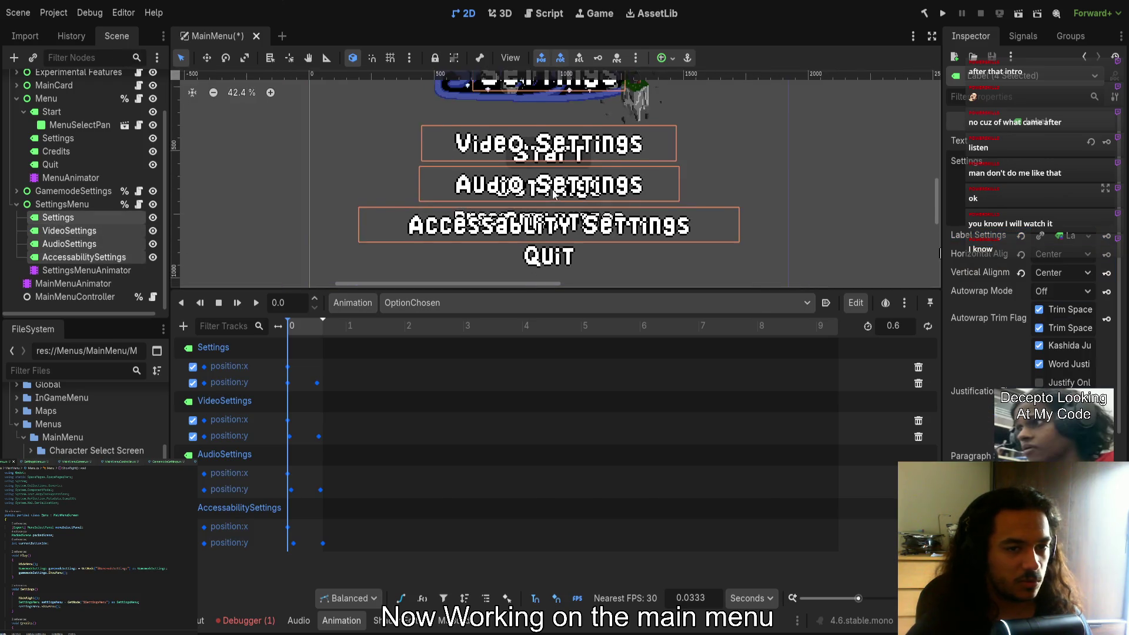
scroll(551, 218, "down", 2)
left_click(86, 215, "ctrl")
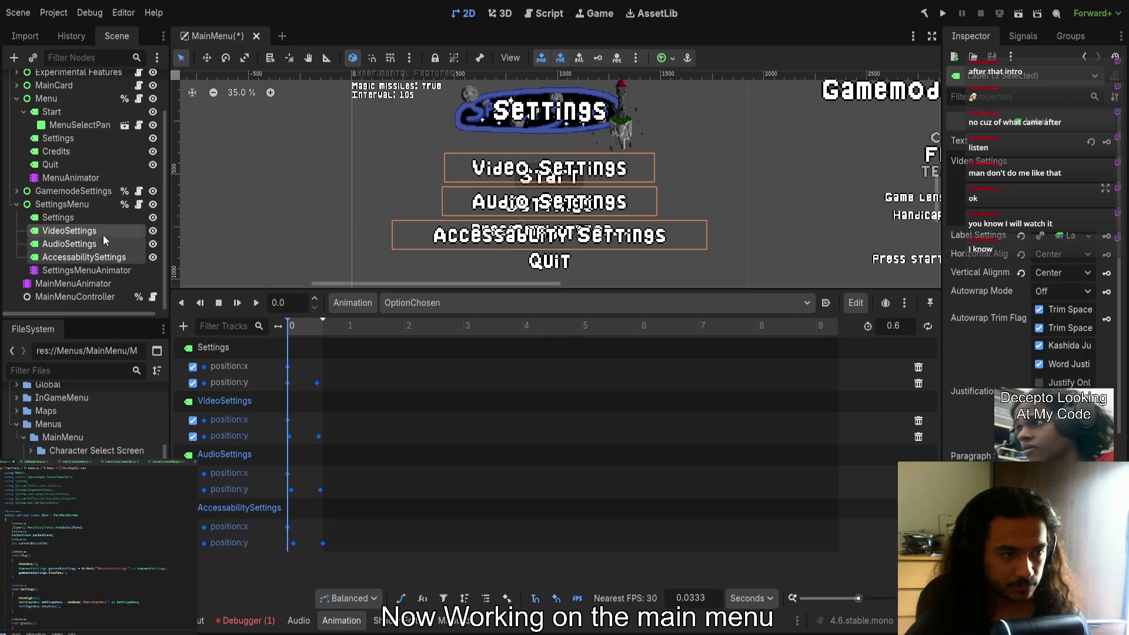
left_click(65, 230)
left_click_drag(658, 170, 638, 169)
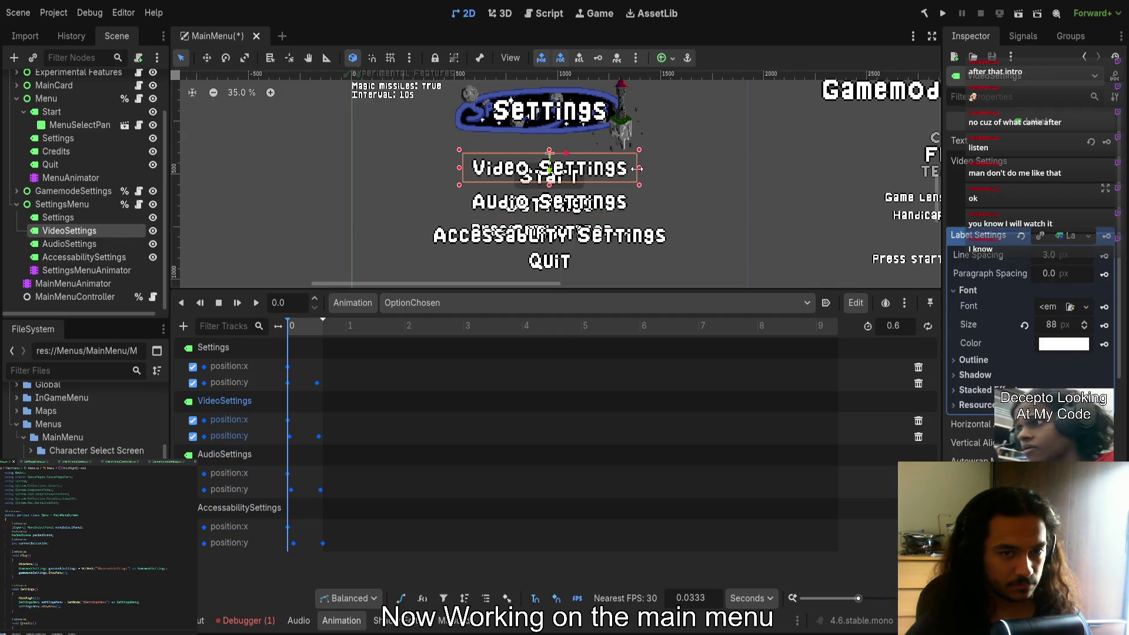
scroll(1029, 265, "down", 10)
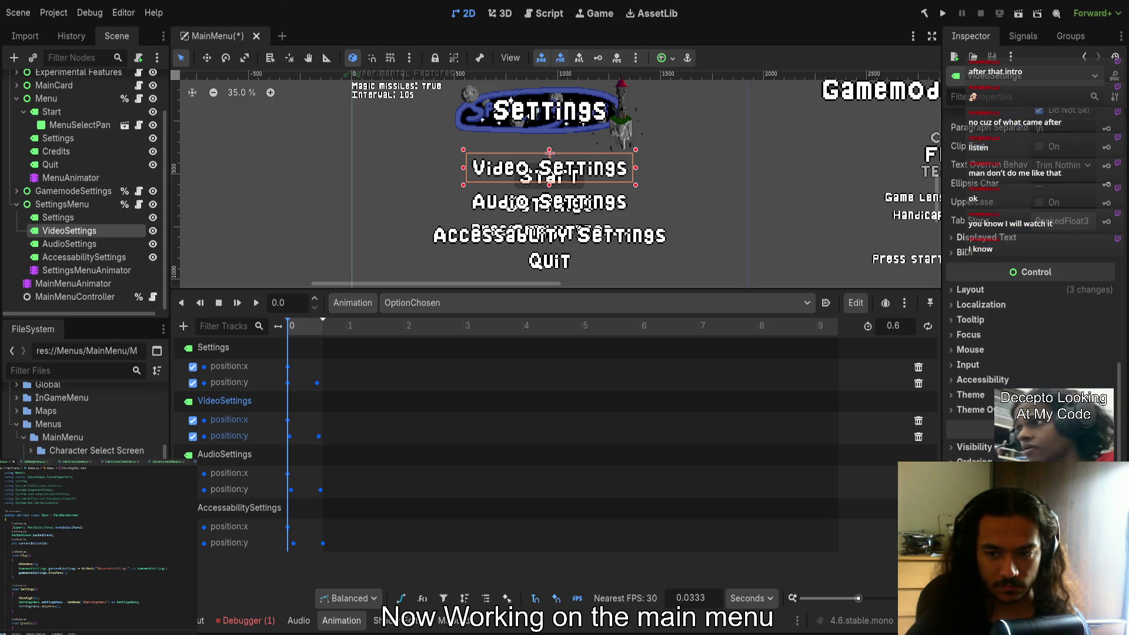
left_click(983, 291)
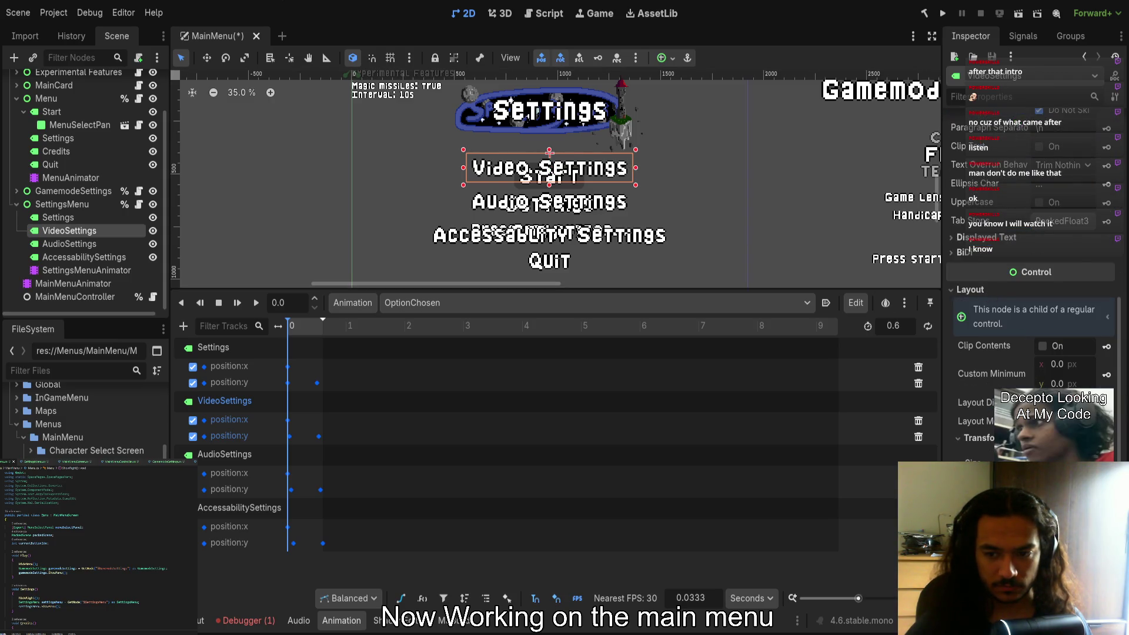
Narrow the AudioSettings and AccessabilitySettings labels, then key AccessabilitySettings' position at time 0
left_click(88, 244)
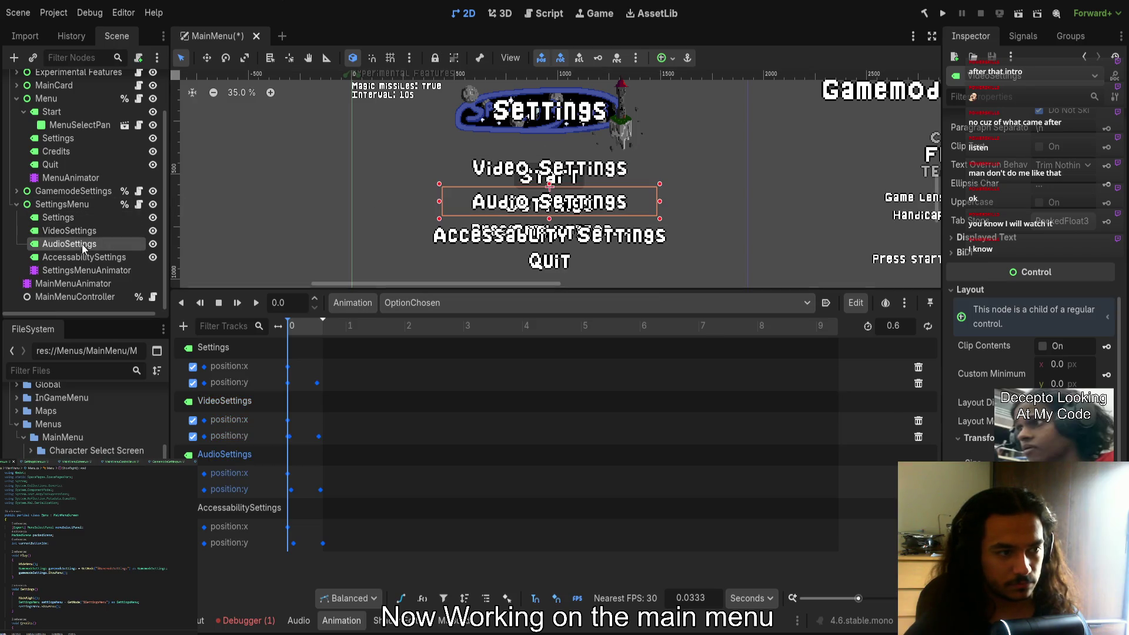
left_click_drag(657, 203, 640, 202)
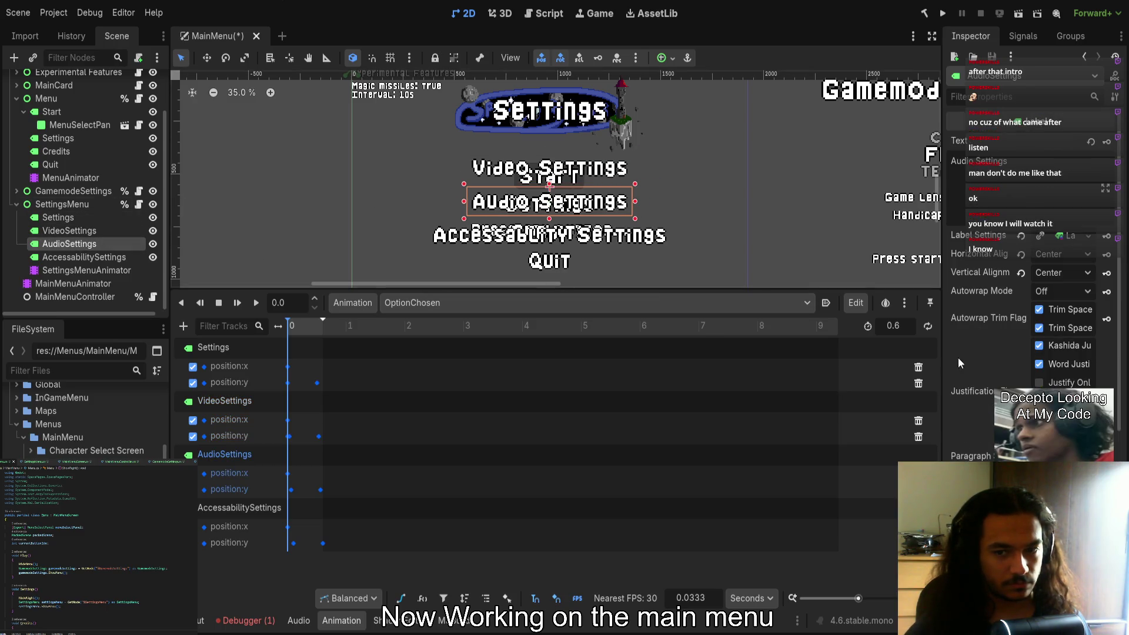
scroll(958, 358, "down", 5)
left_click(971, 289)
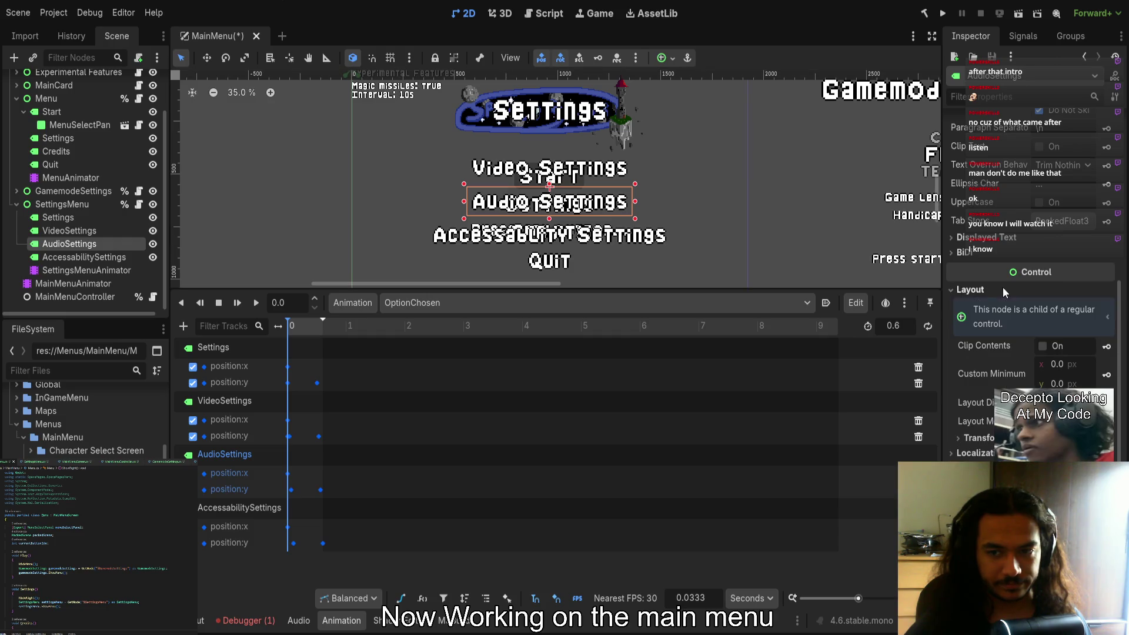
left_click(979, 437)
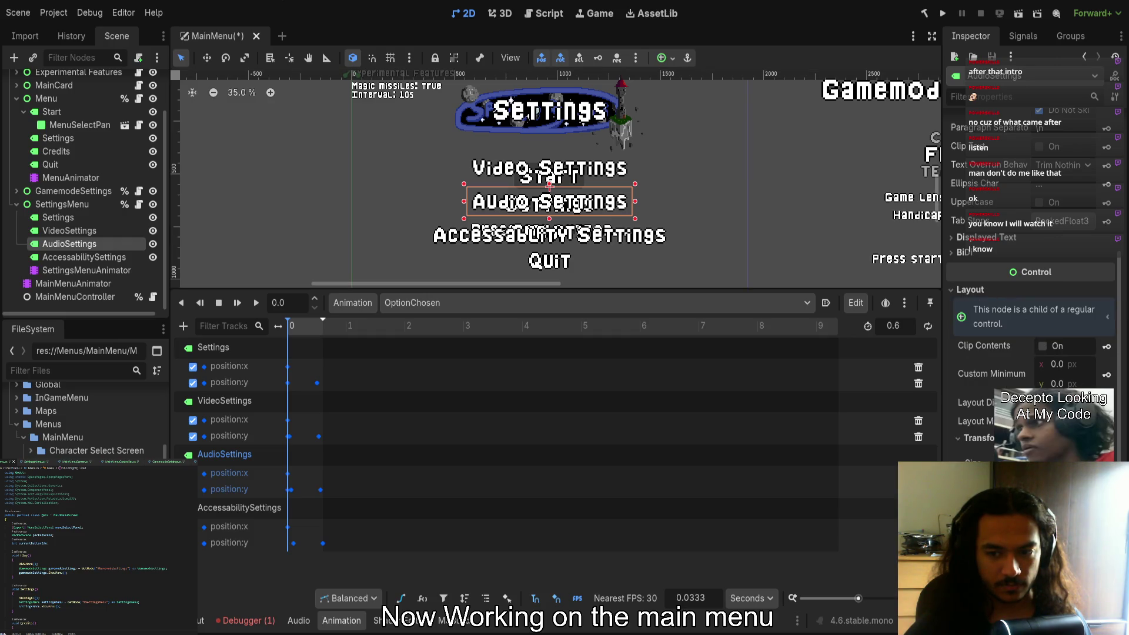
key("Down")
left_click_drag(704, 242, 675, 238)
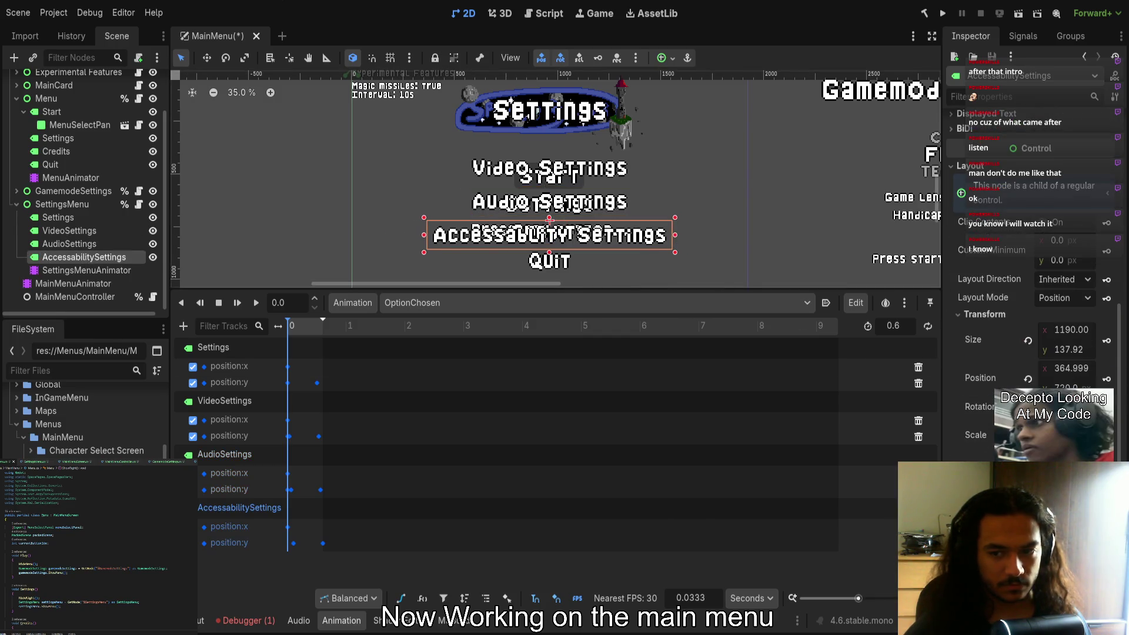
left_click(1107, 377)
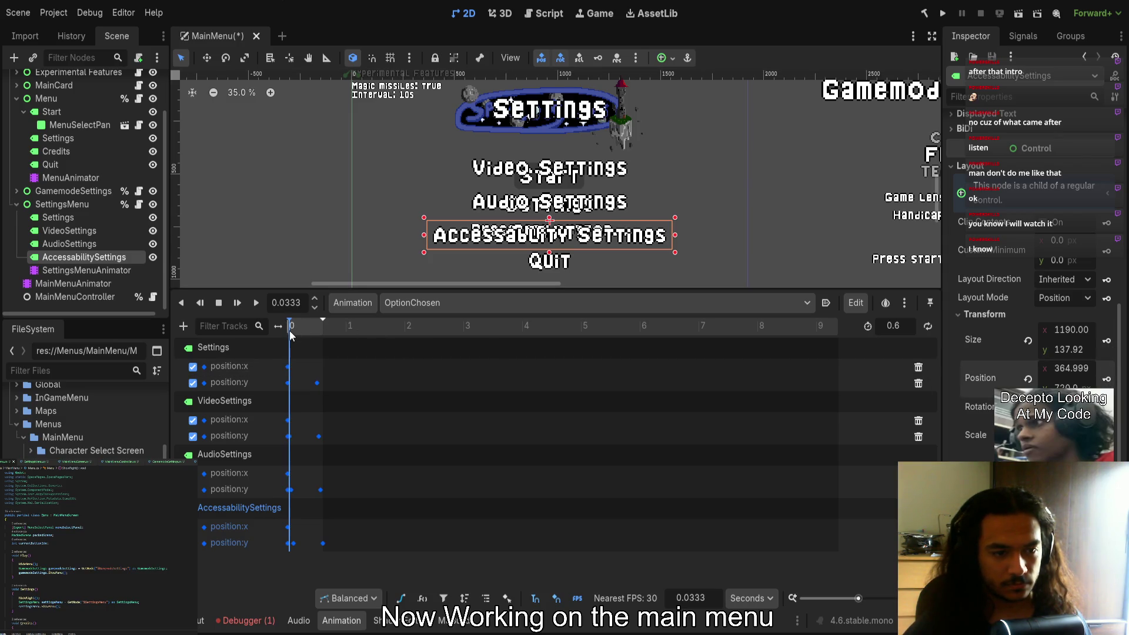
Box-select the time-0 keyframes on OptionChosen's position:y tracks and delete them
left_click(254, 304)
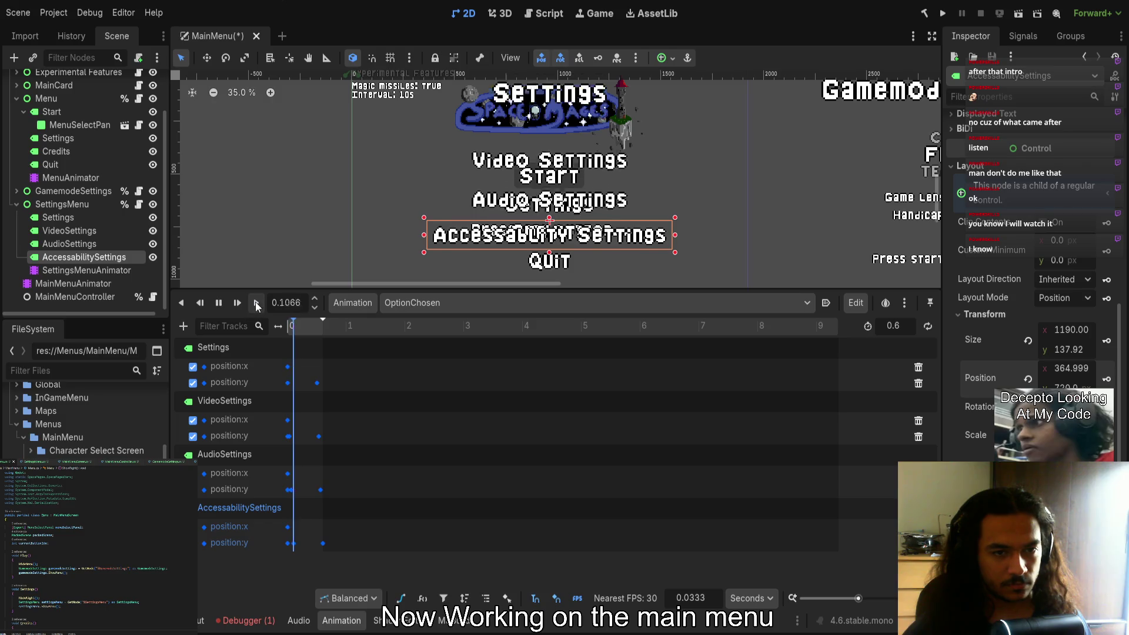
scroll(387, 245, "down", 6)
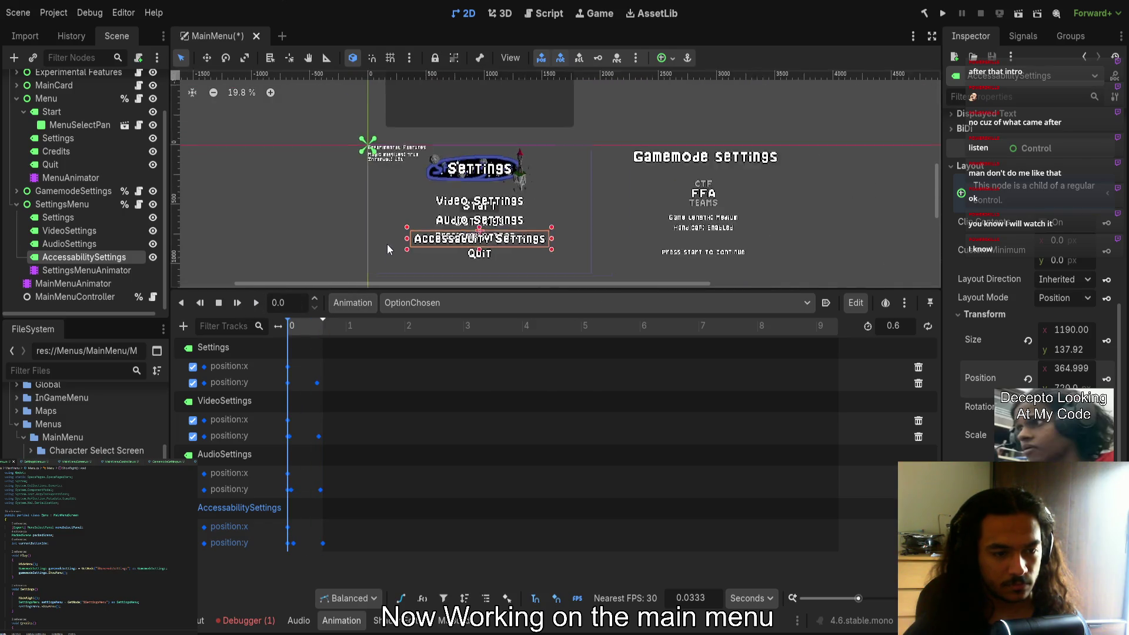
left_click(293, 504)
scroll(294, 500, "up", 10)
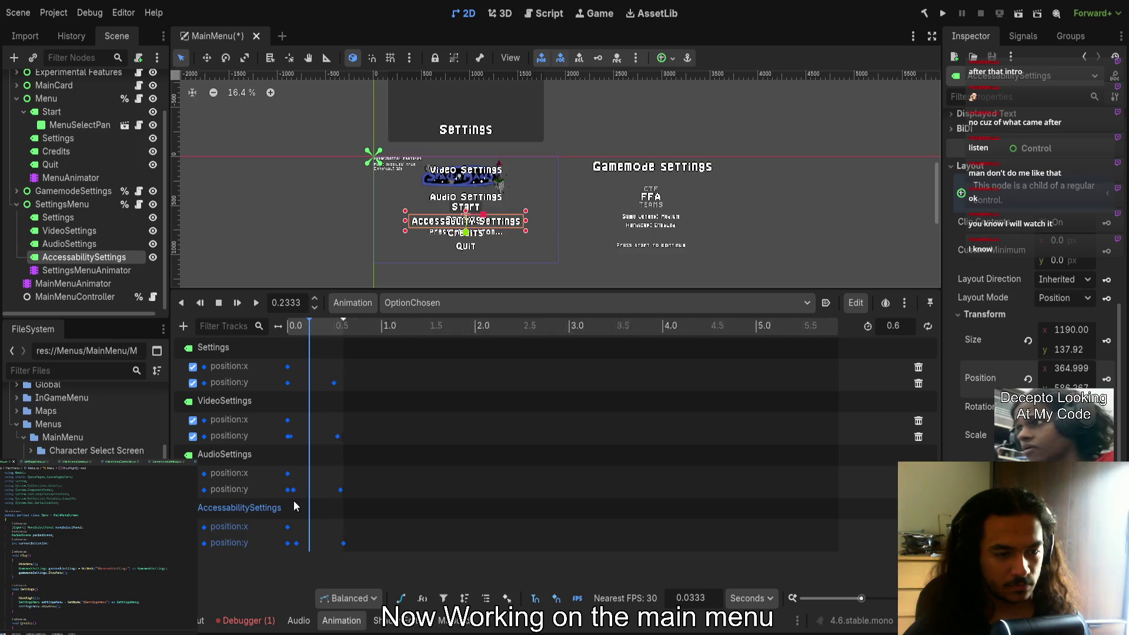
mouse_move(301, 550)
left_mouse_down()
mouse_move(280, 541)
mouse_move(292, 492)
mouse_move(281, 494)
mouse_move(294, 547)
mouse_move(291, 439)
left_mouse_up()
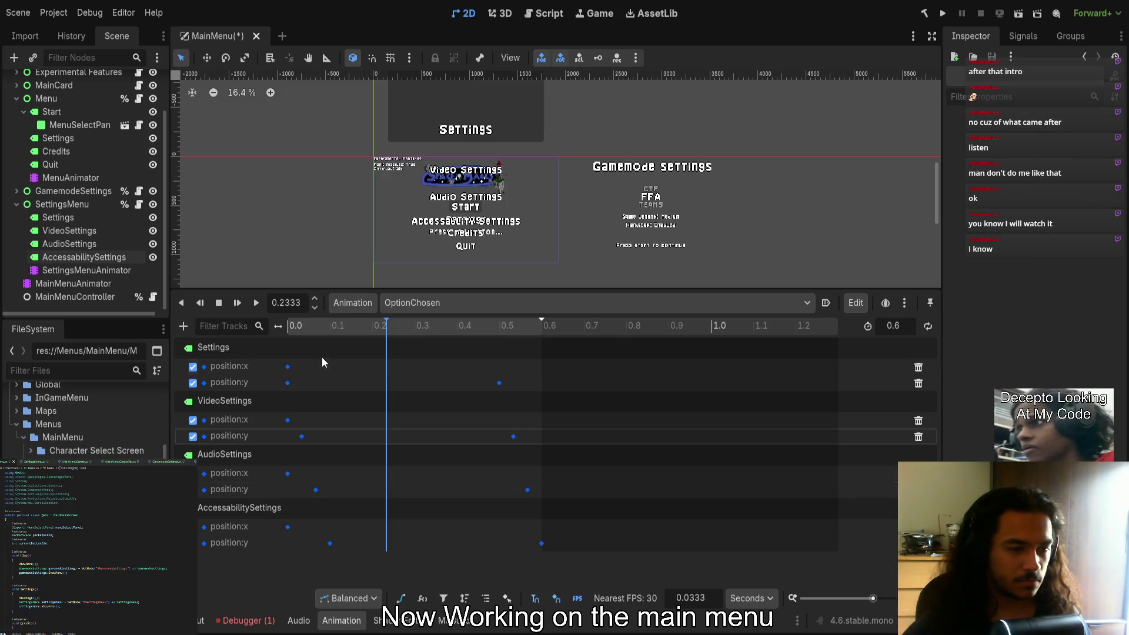
key("Delete")
Replay and scrub OptionChosen to confirm the staggered y slides, the last ending at 0.6 s
left_click(256, 302)
left_click(377, 323)
left_click(291, 325)
left_click(256, 302)
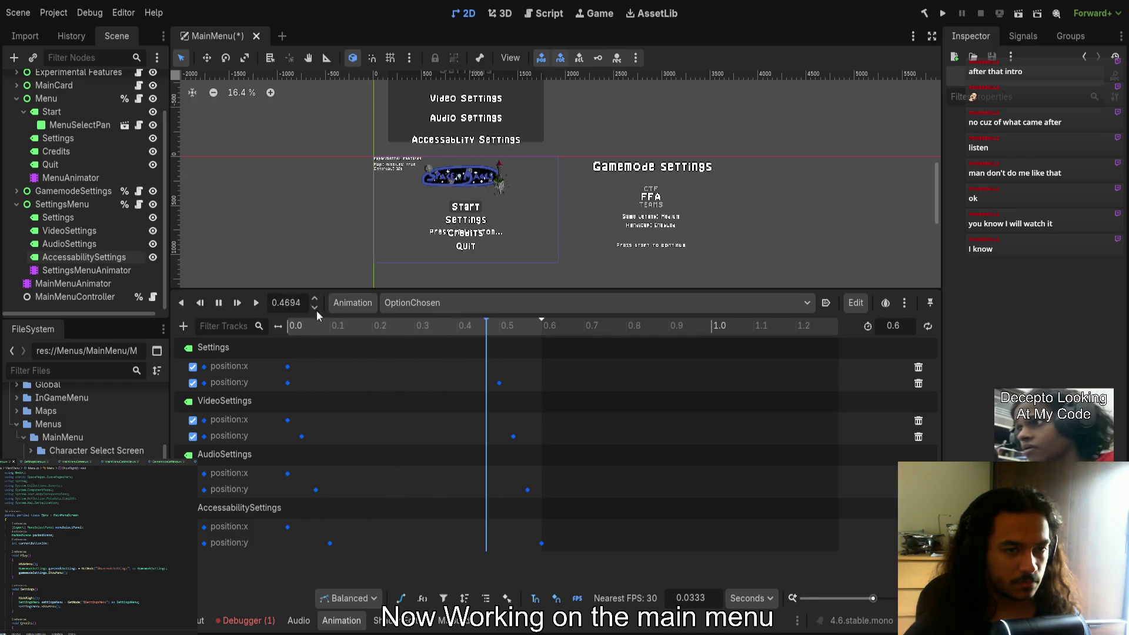
left_click_drag(481, 325, 205, 317)
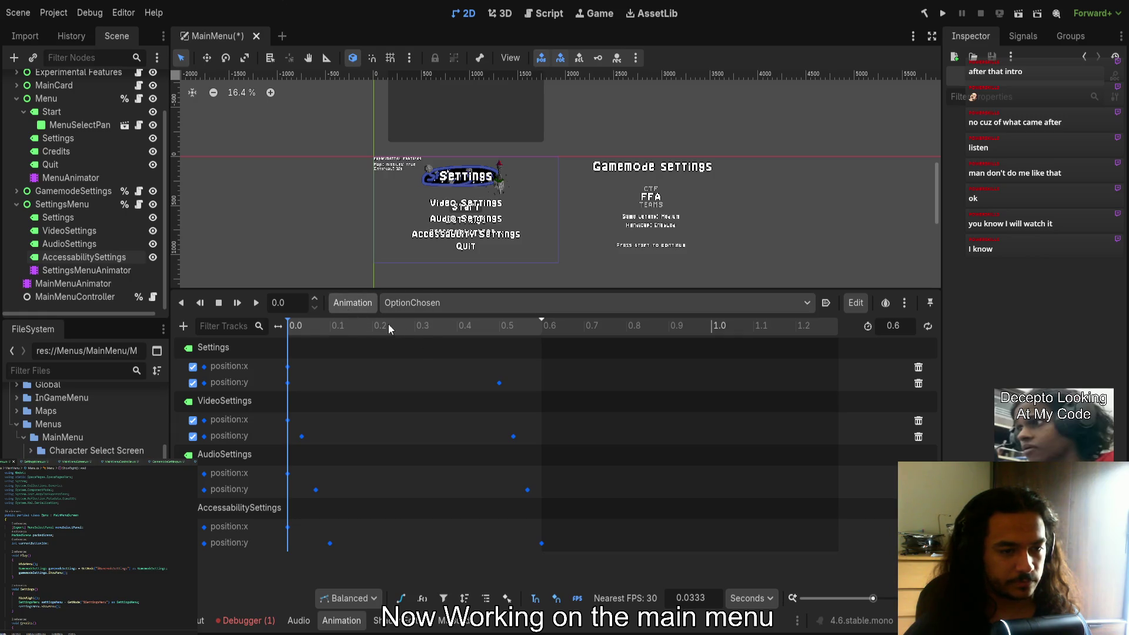
scroll(523, 320, "down", 1)
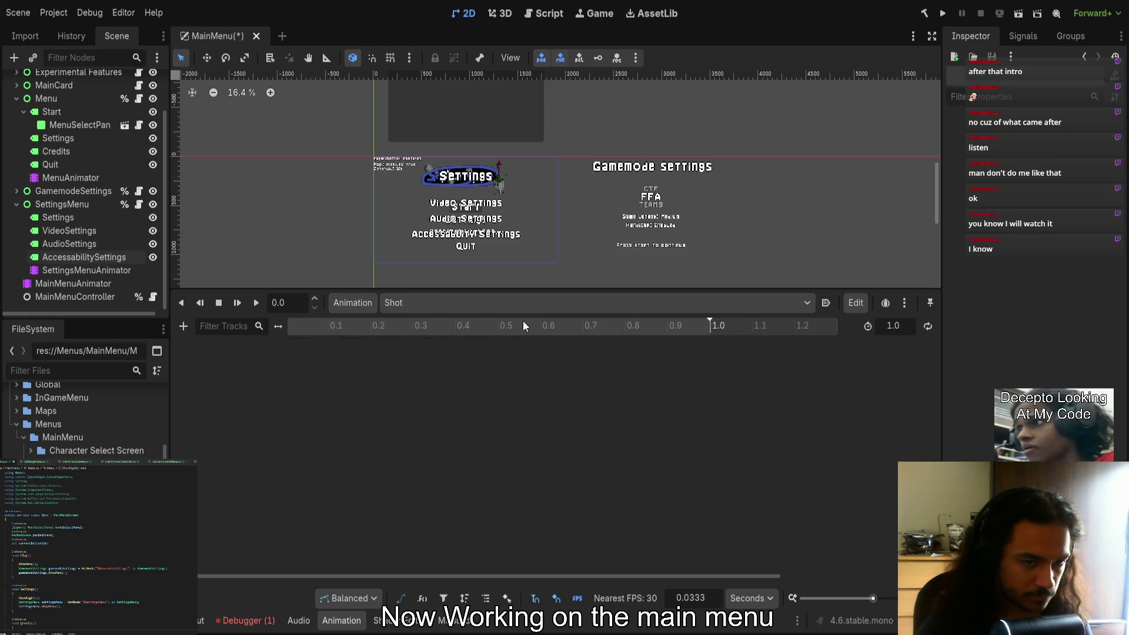
scroll(446, 298, "up", 1)
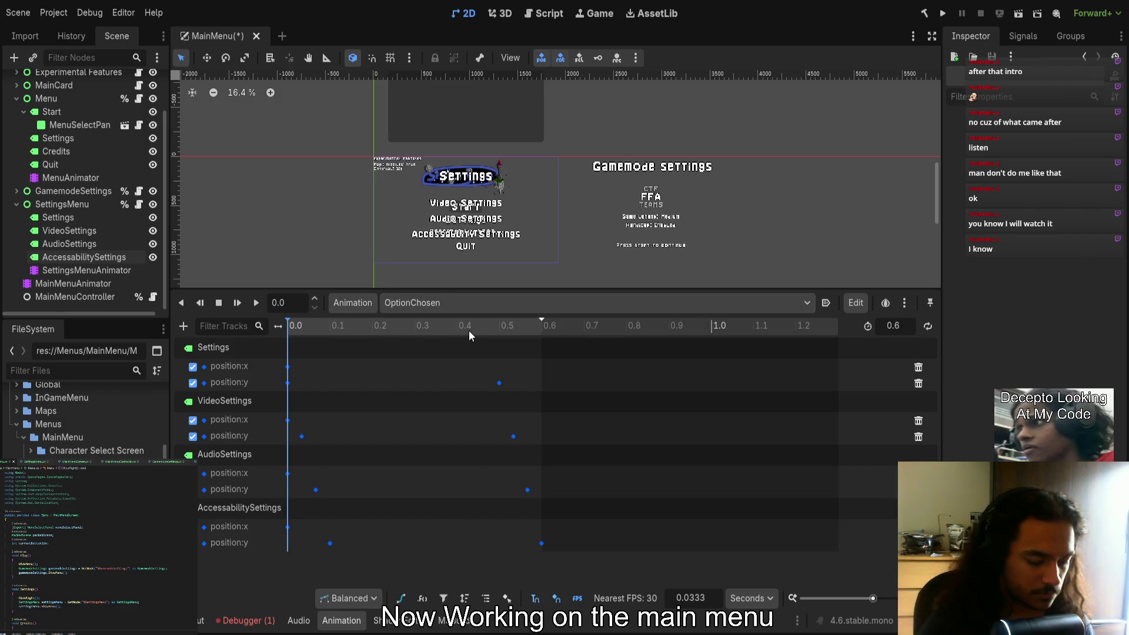
Key all four Settings labels' positions at 0 in Show, then shift them about 1780 px left at 0.6 s
scroll(468, 331, "down", 1)
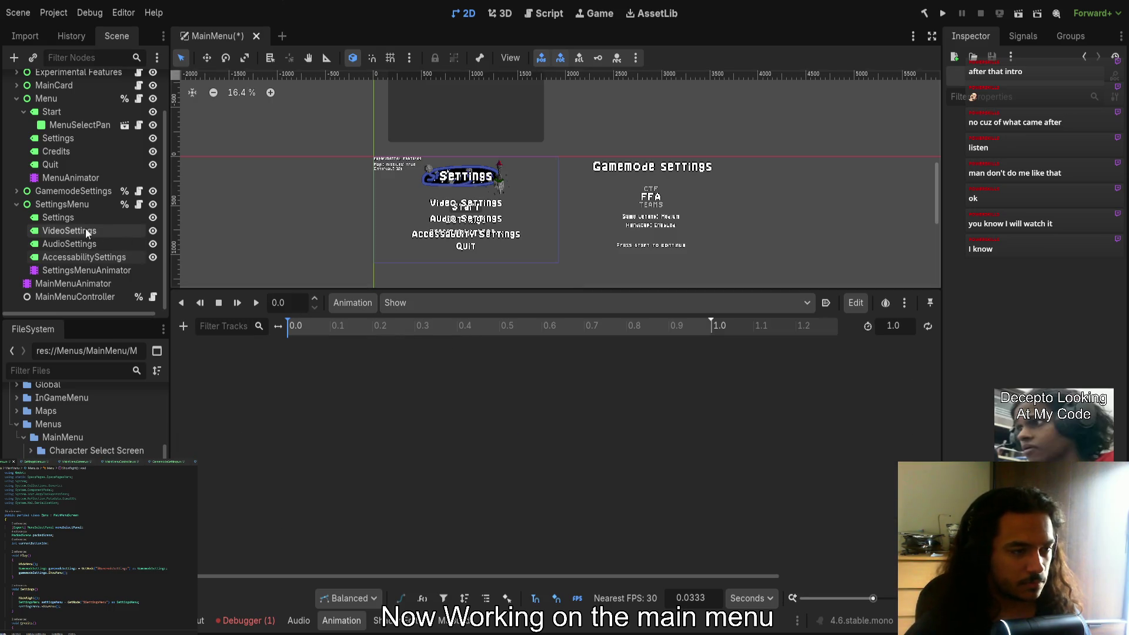
left_click(74, 218)
left_click(114, 259, "shift")
scroll(979, 365, "down", 5)
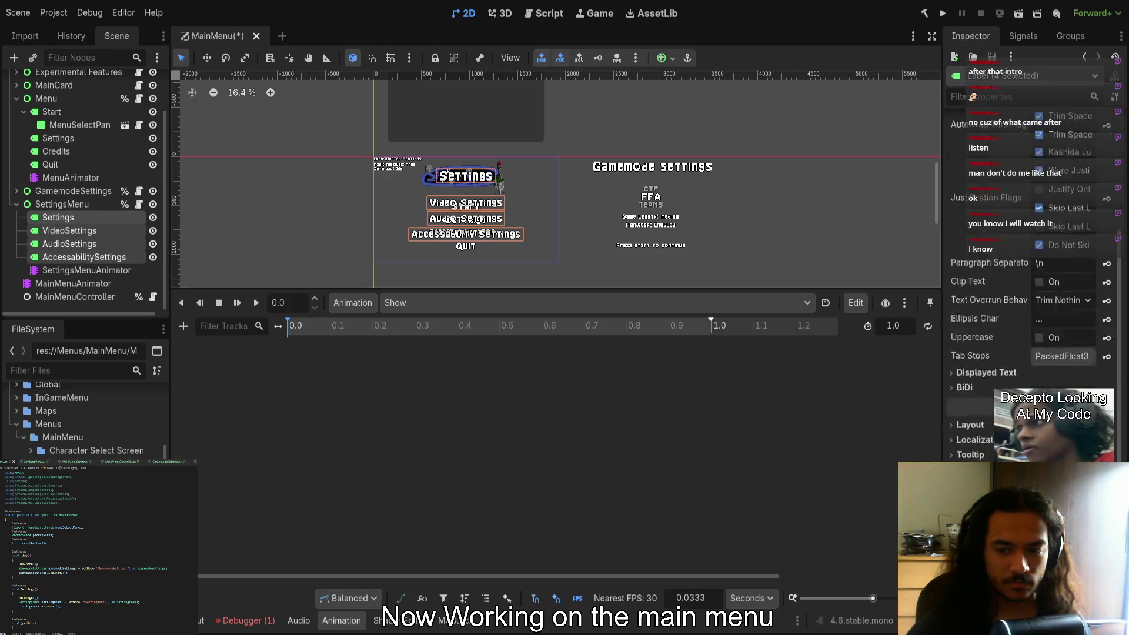
left_click(976, 405)
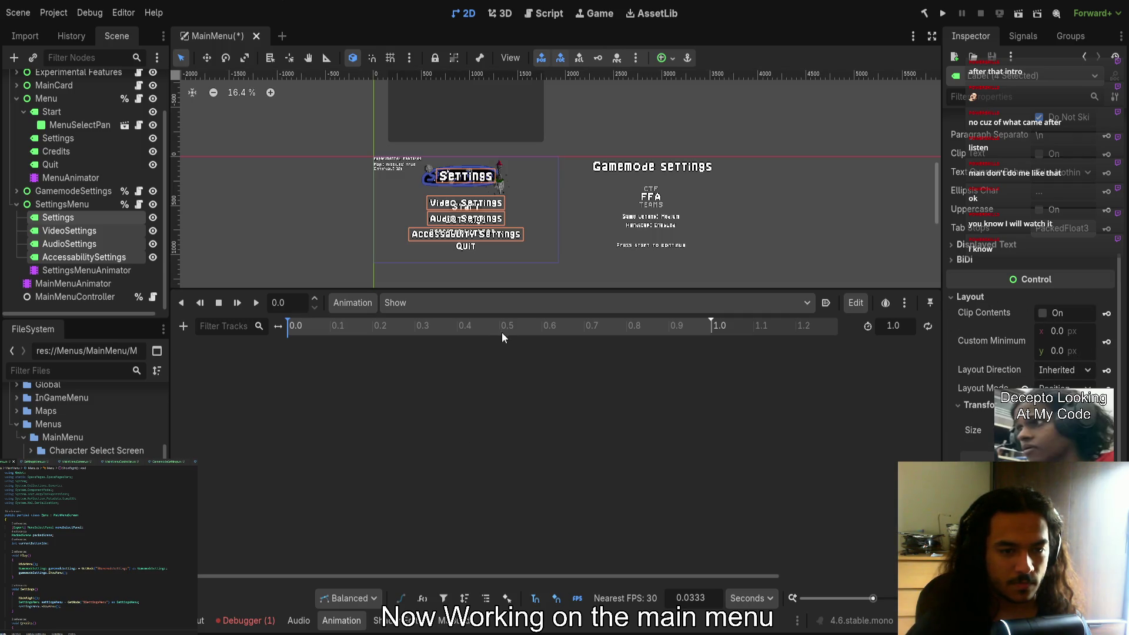
key("ctrl+v")
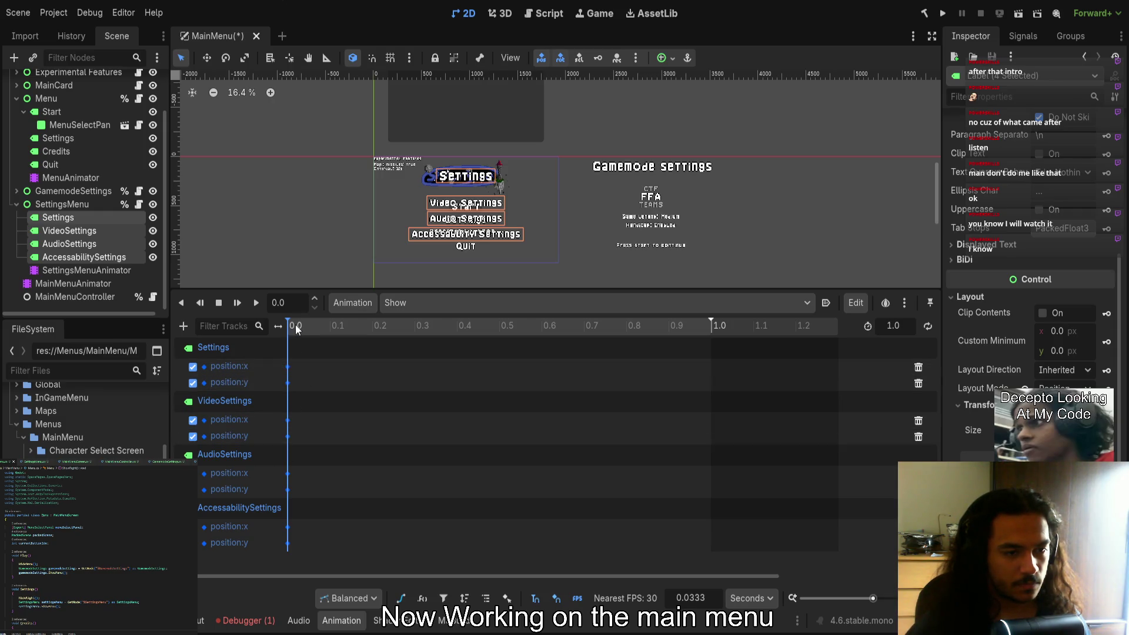
left_click_drag(296, 327, 542, 328)
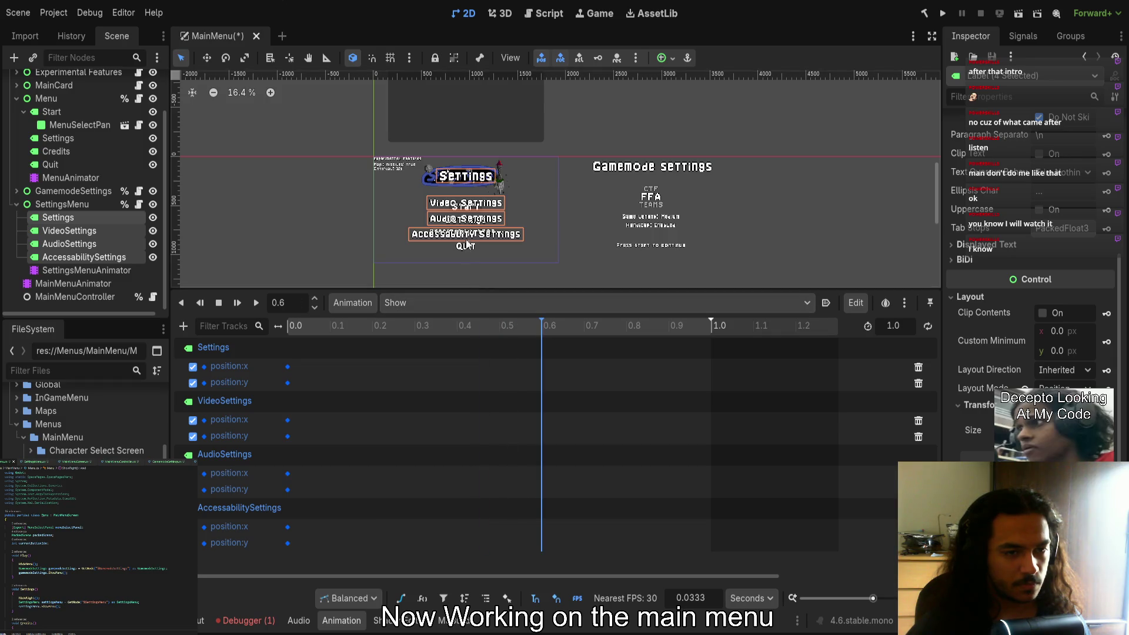
left_click_drag(486, 178, 311, 176)
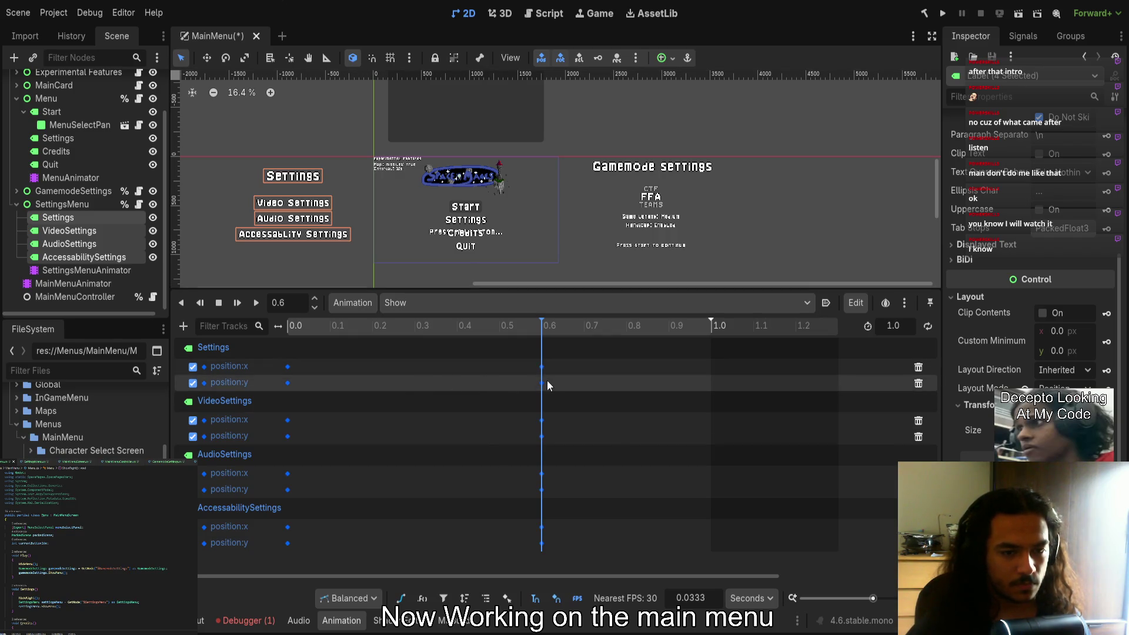
Shorten the Show animation's length to 0.6 seconds
left_click(542, 383)
left_click(542, 436, "shift")
left_click(541, 489, "shift")
left_click(542, 543, "shift")
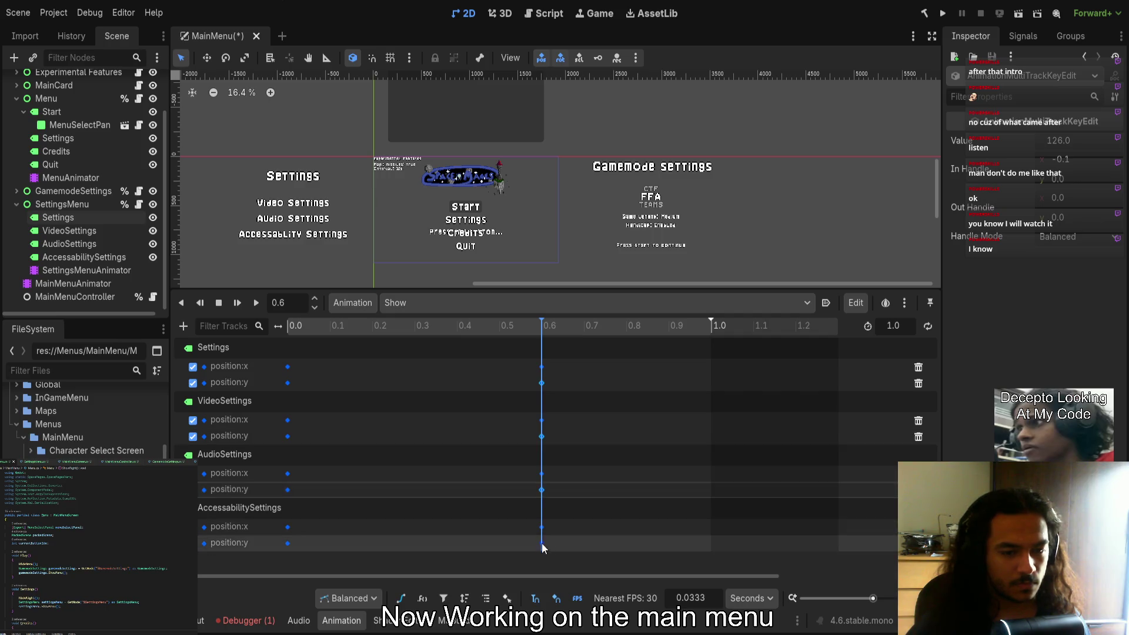
left_click(660, 590)
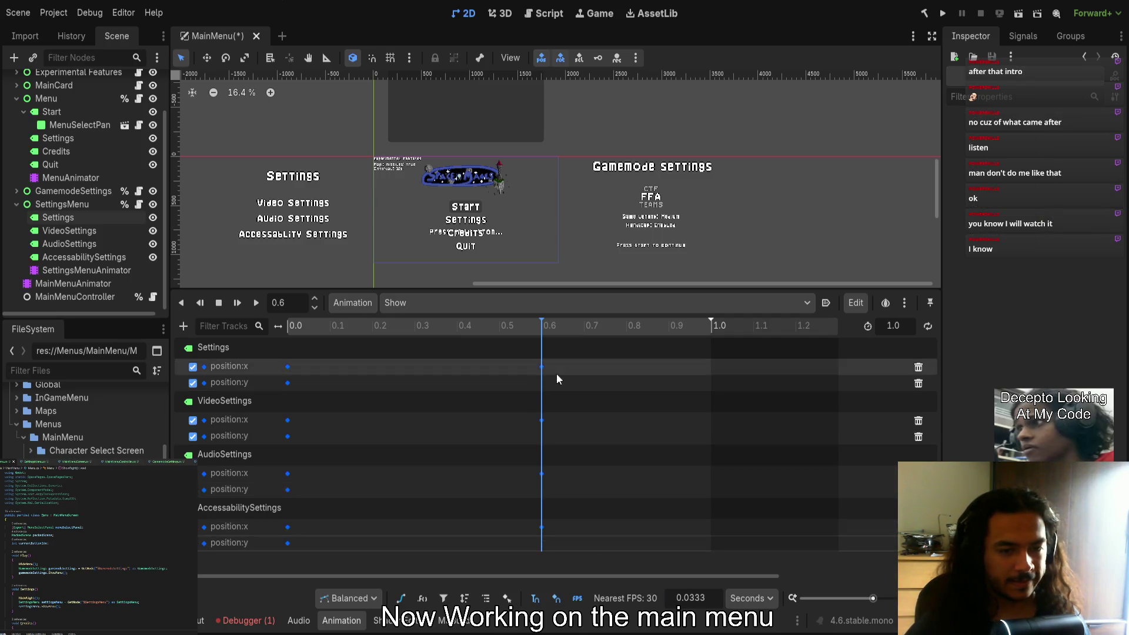
left_click_drag(711, 325, 557, 327)
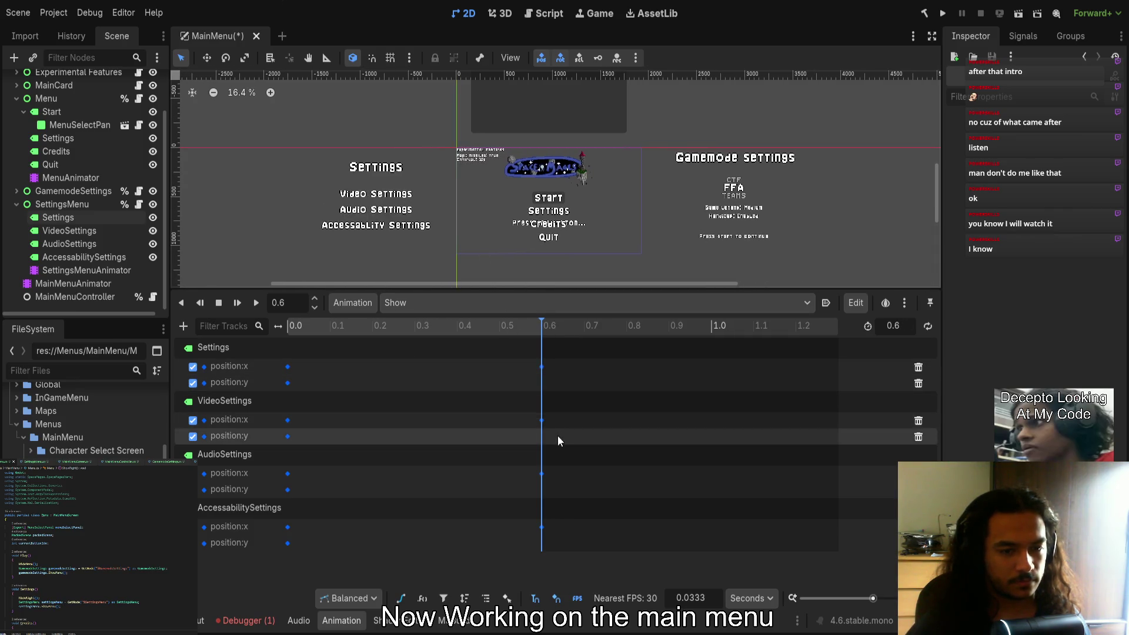
Move the three sub-option end keys to about 0.57 s, just before the Settings title, and preview
left_click(527, 321)
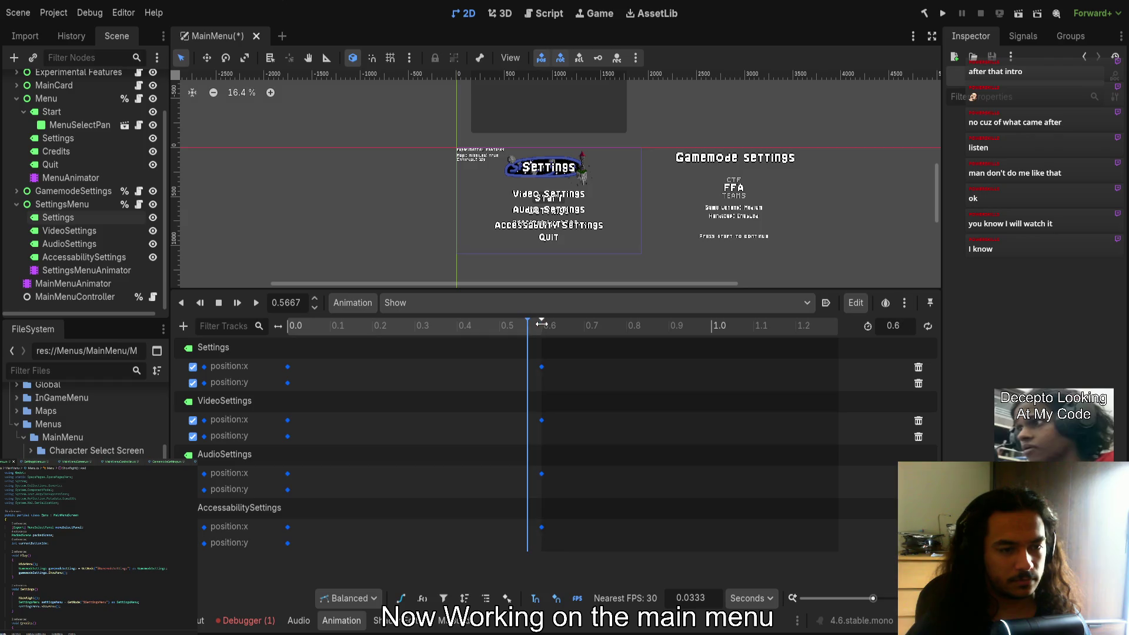
left_click(539, 326)
mouse_move(546, 421)
left_mouse_down()
mouse_move(520, 551)
mouse_move(546, 530)
mouse_move(531, 530)
left_mouse_up()
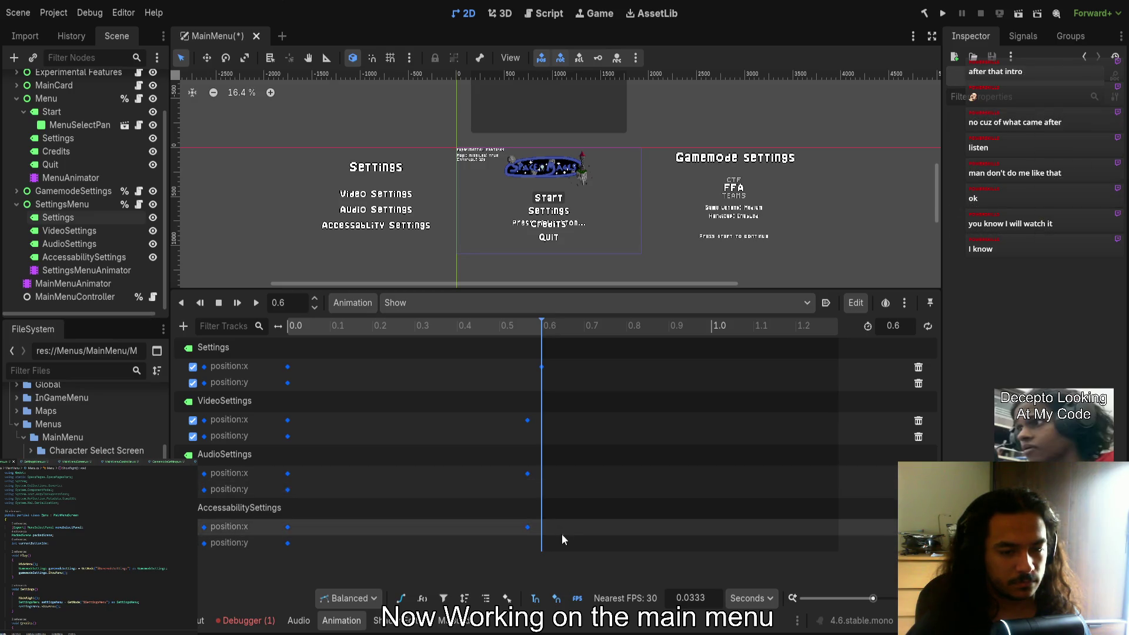
left_click(513, 472)
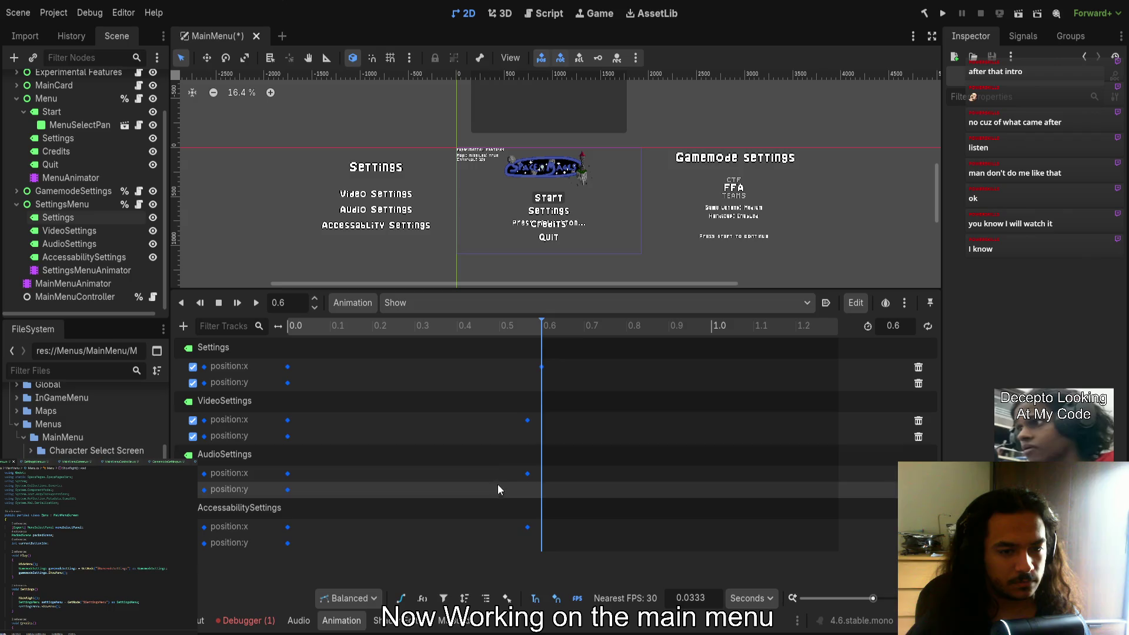
left_click(482, 328)
left_click_drag(482, 333, 555, 302)
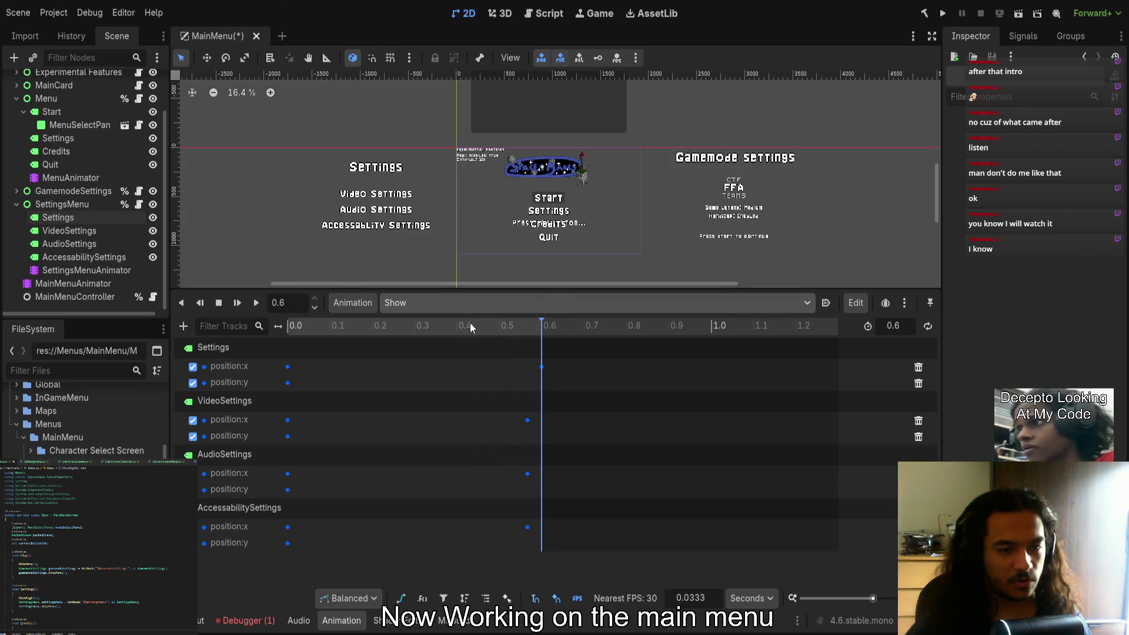
left_click(56, 273)
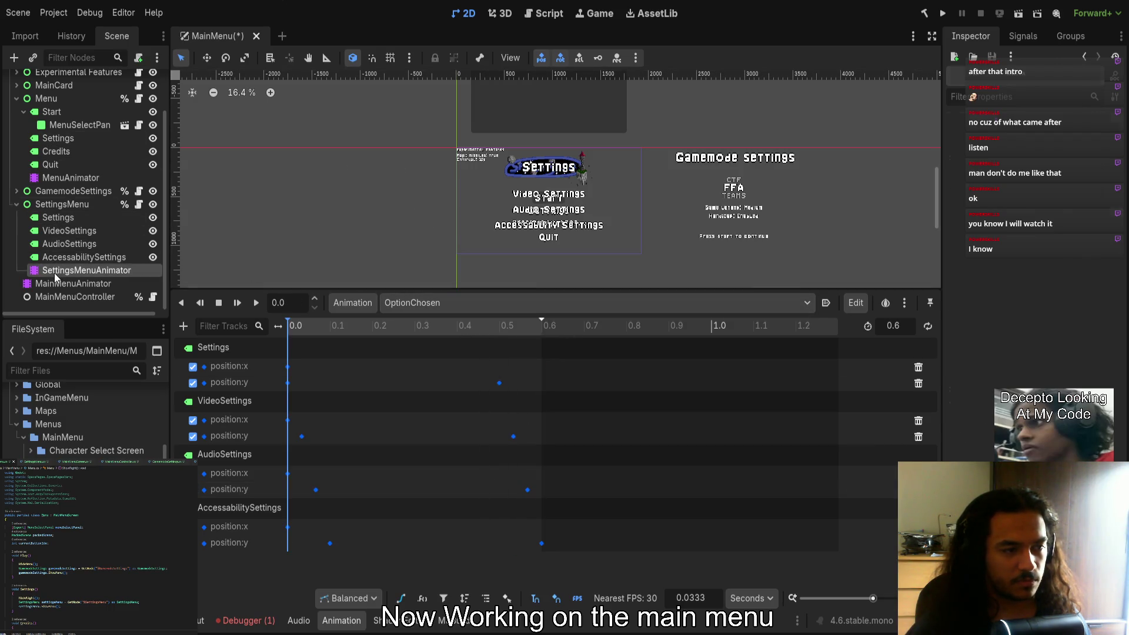
Preview the main card animator and the MainMenuAnimator's menu items sliding out
left_click(53, 284)
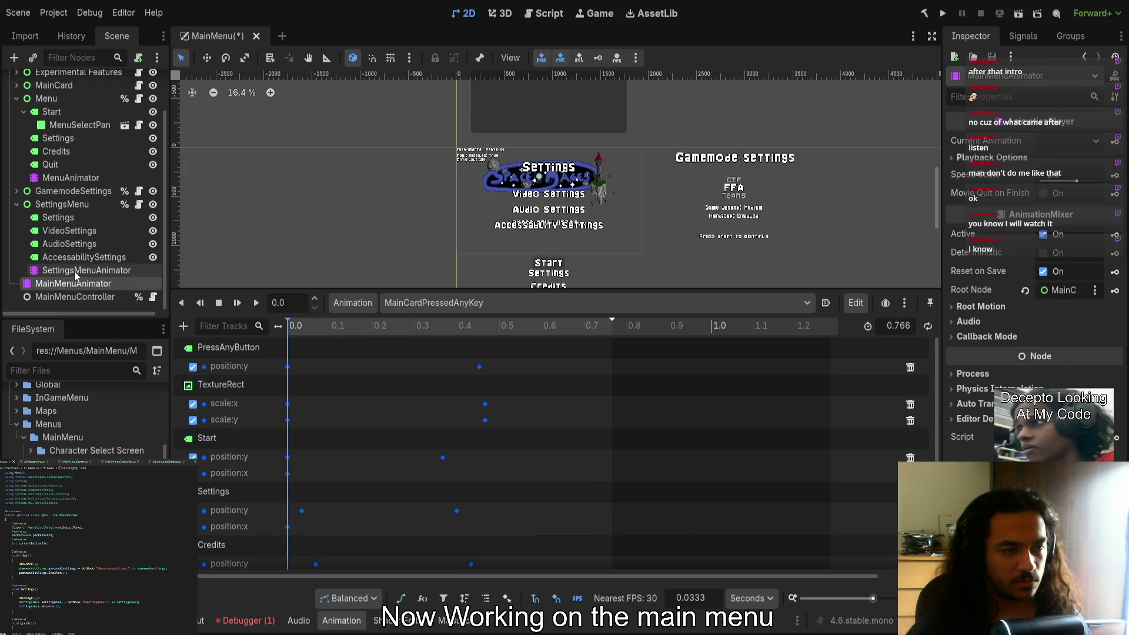
left_click(74, 271)
left_click_drag(312, 329, 417, 333)
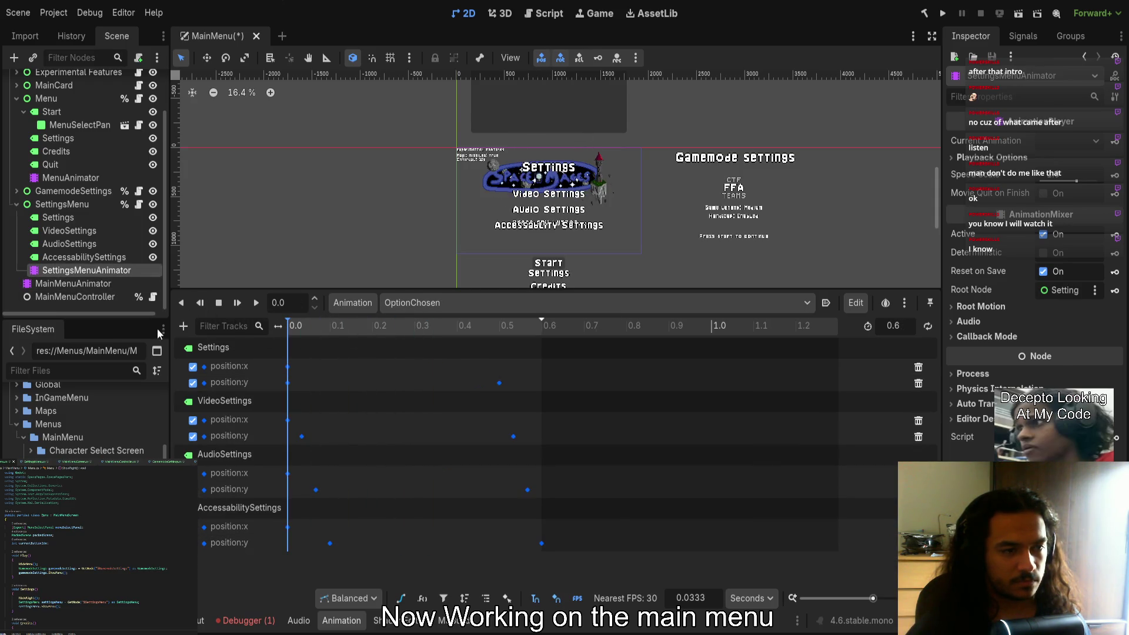
left_click(71, 178)
left_click_drag(299, 330, 513, 338)
mouse_move(358, 328)
left_mouse_down()
mouse_move(309, 332)
mouse_move(464, 333)
mouse_move(287, 330)
left_mouse_up()
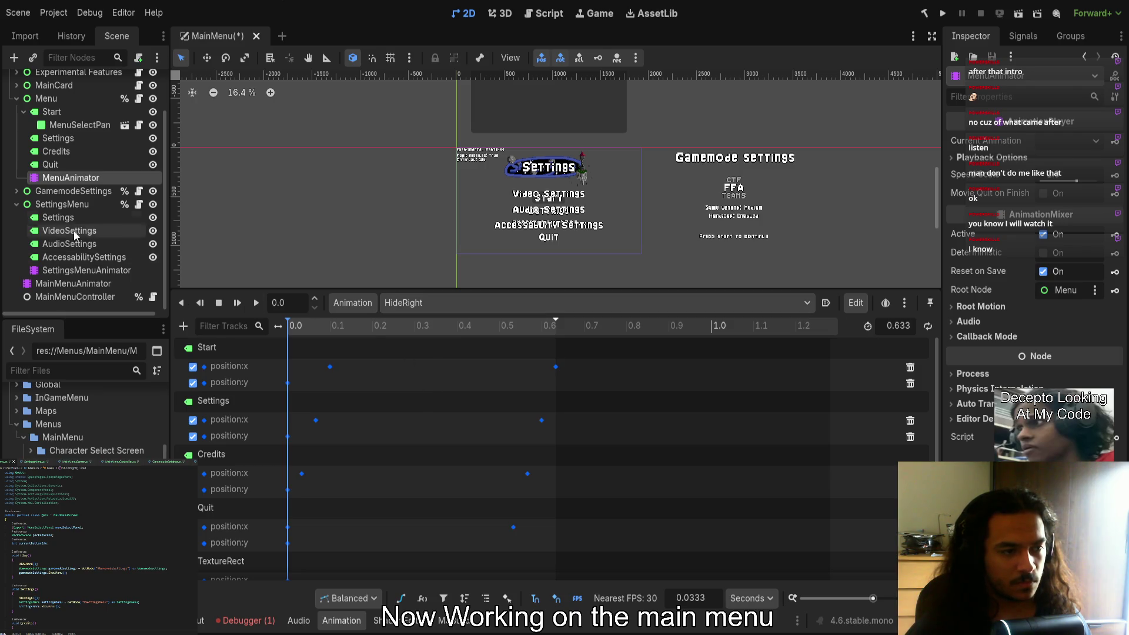
Back on SettingsMenuAnimator, preview OptionChosen, then step through Show to the Hide animation
left_click(65, 270)
mouse_move(307, 333)
left_mouse_down()
mouse_move(470, 328)
mouse_move(183, 324)
left_mouse_up()
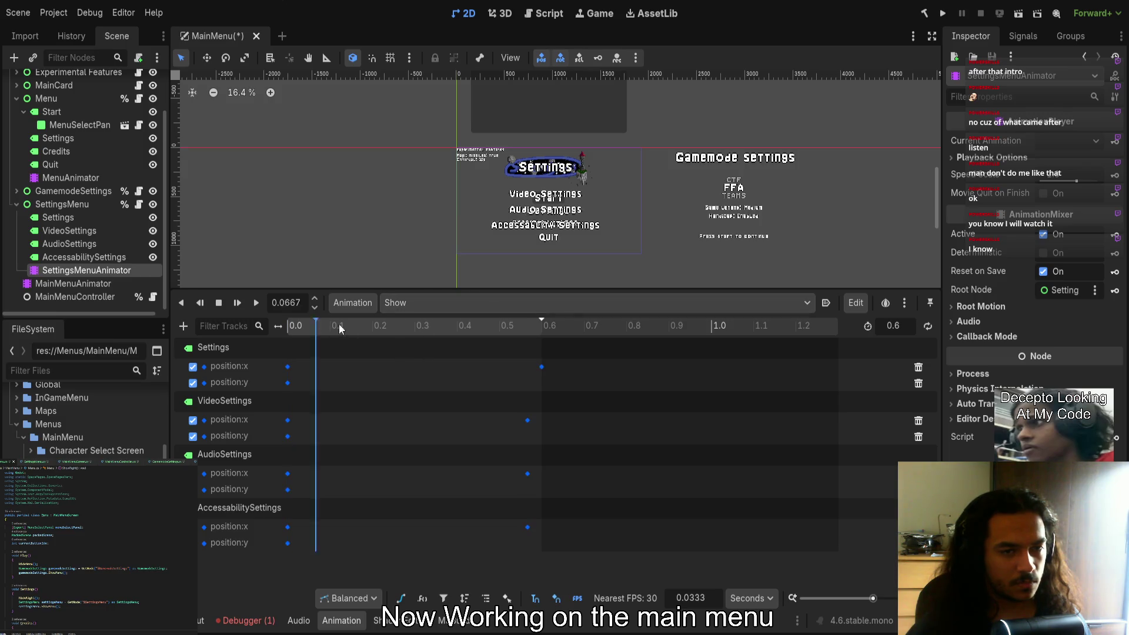
key("shift+d")
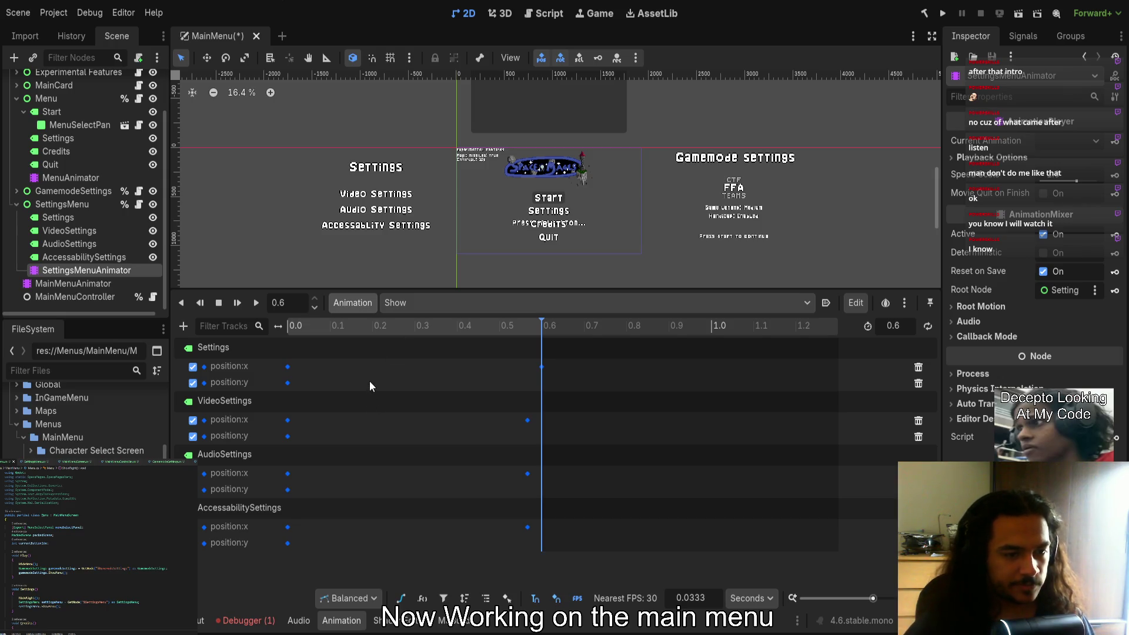
key("shift+d")
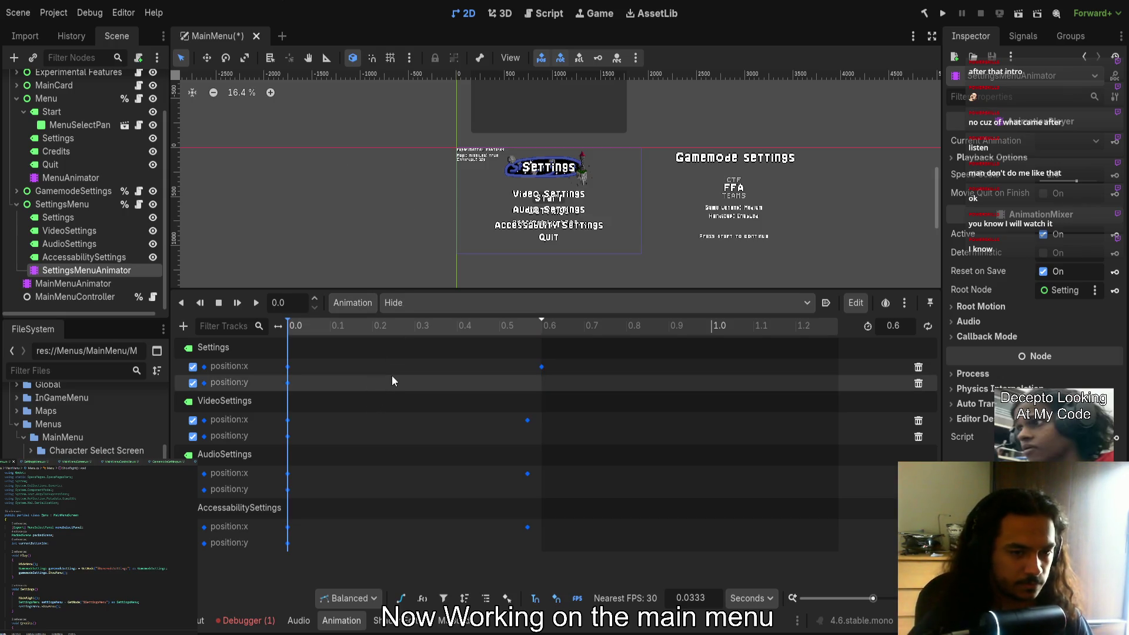
Offset Hide's position:x keys so Accessibility slides first and the Settings title last near 0.1 s, then play
mouse_move(527, 330)
left_mouse_down()
mouse_move(501, 332)
mouse_move(542, 327)
left_mouse_up()
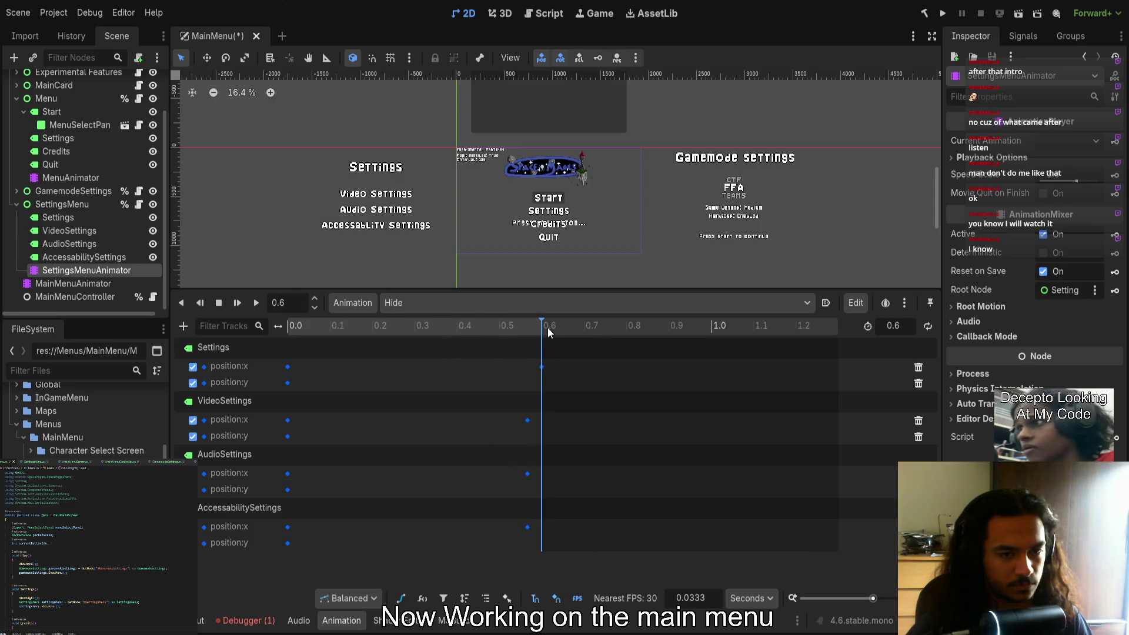
left_click_drag(532, 475, 520, 476)
left_click(528, 527)
left_click(500, 531)
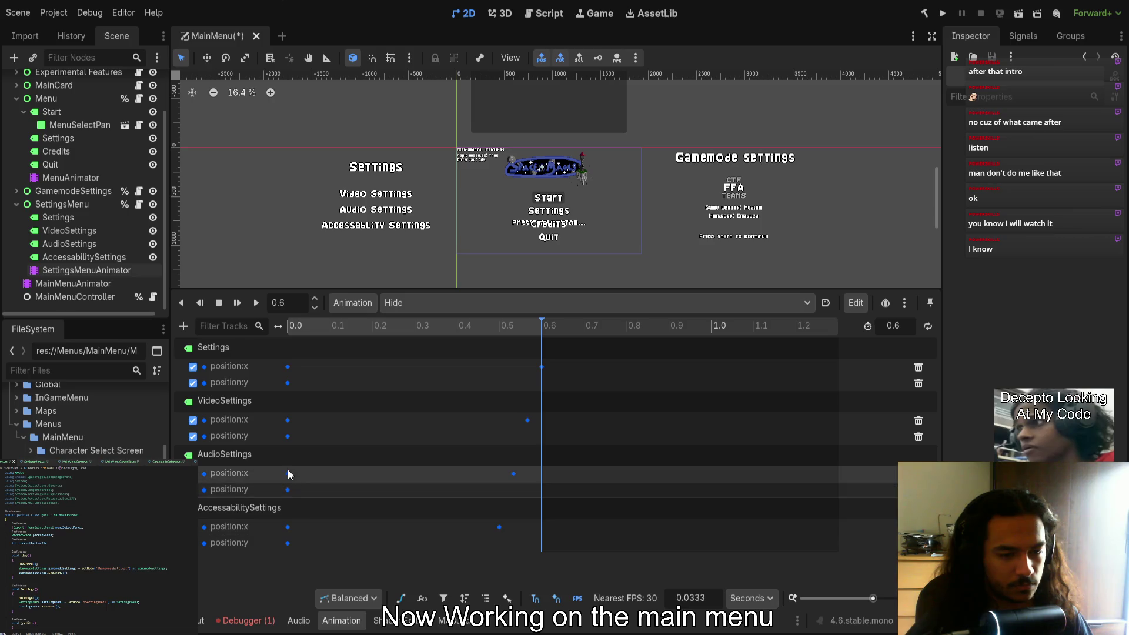
left_click_drag(288, 474, 302, 473)
left_click_drag(288, 421, 315, 420)
left_click_drag(288, 366, 295, 370)
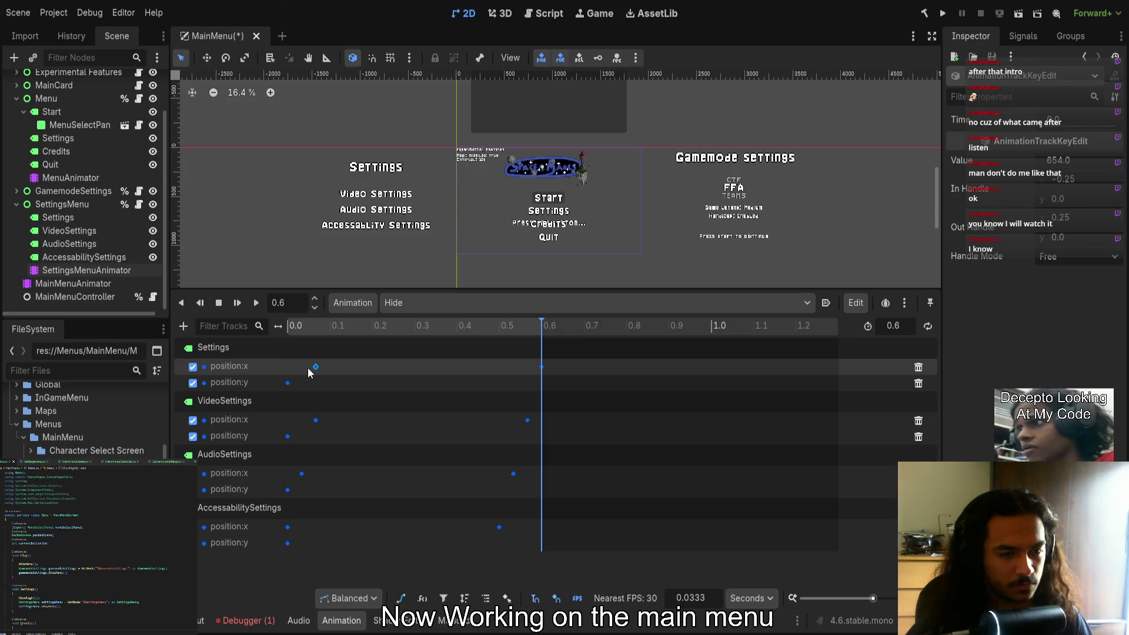
left_click(362, 379)
left_click(401, 326)
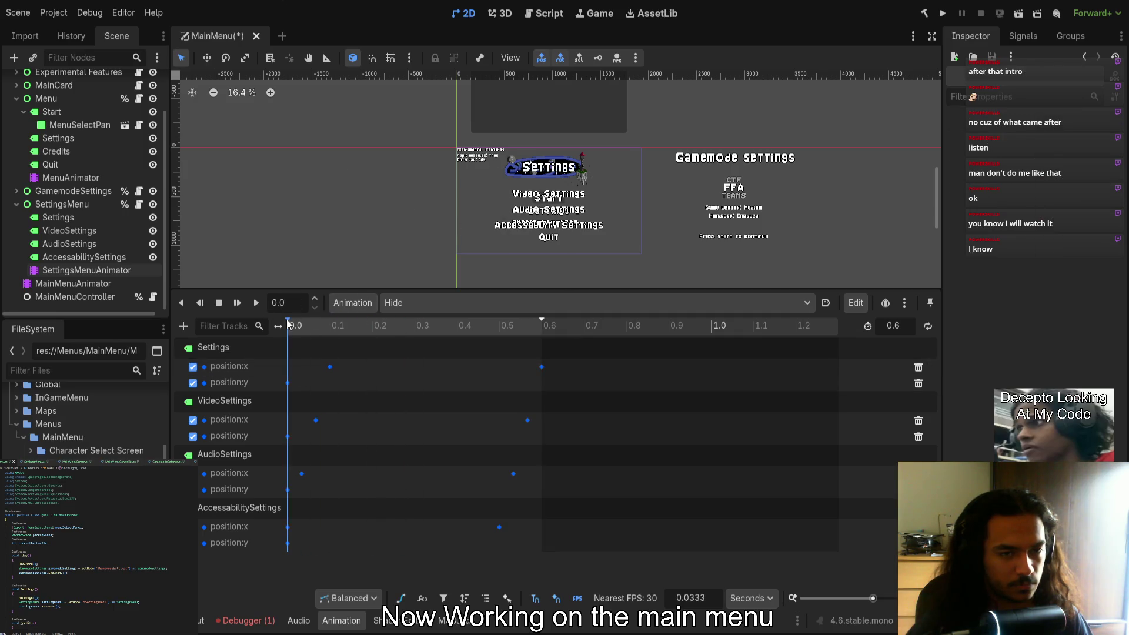
mouse_move(411, 331)
left_mouse_down()
mouse_move(564, 331)
mouse_move(217, 342)
left_mouse_up()
left_click(259, 305)
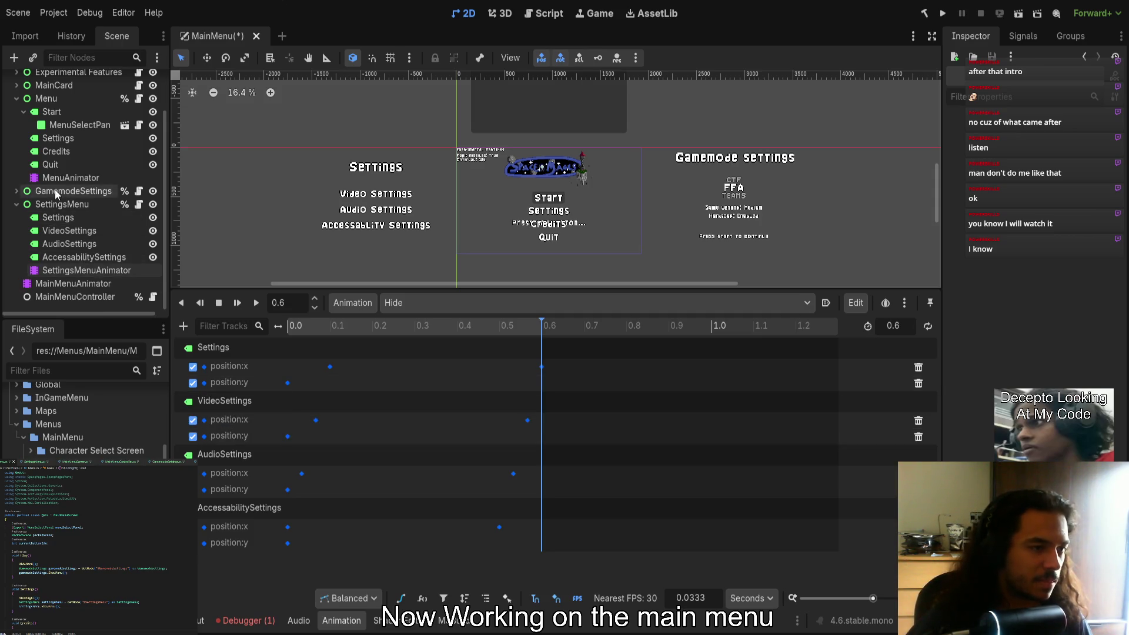
left_click(65, 177)
mouse_move(415, 322)
left_mouse_down()
mouse_move(489, 323)
mouse_move(287, 322)
left_mouse_up()
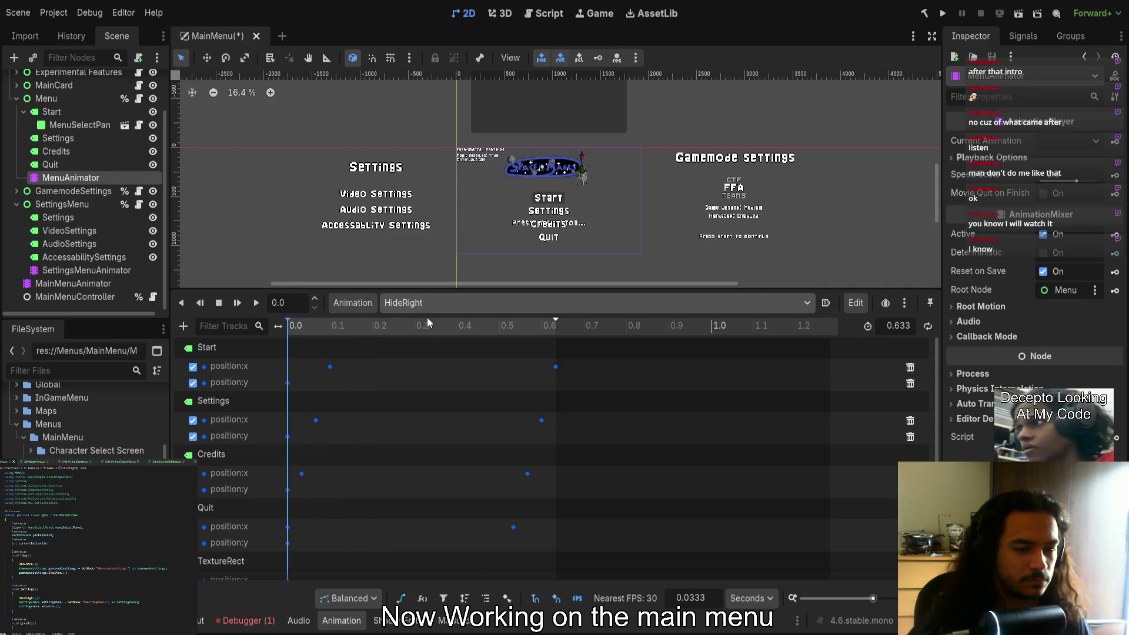
mouse_move(403, 325)
left_mouse_down()
mouse_move(488, 337)
mouse_move(358, 329)
left_mouse_up()
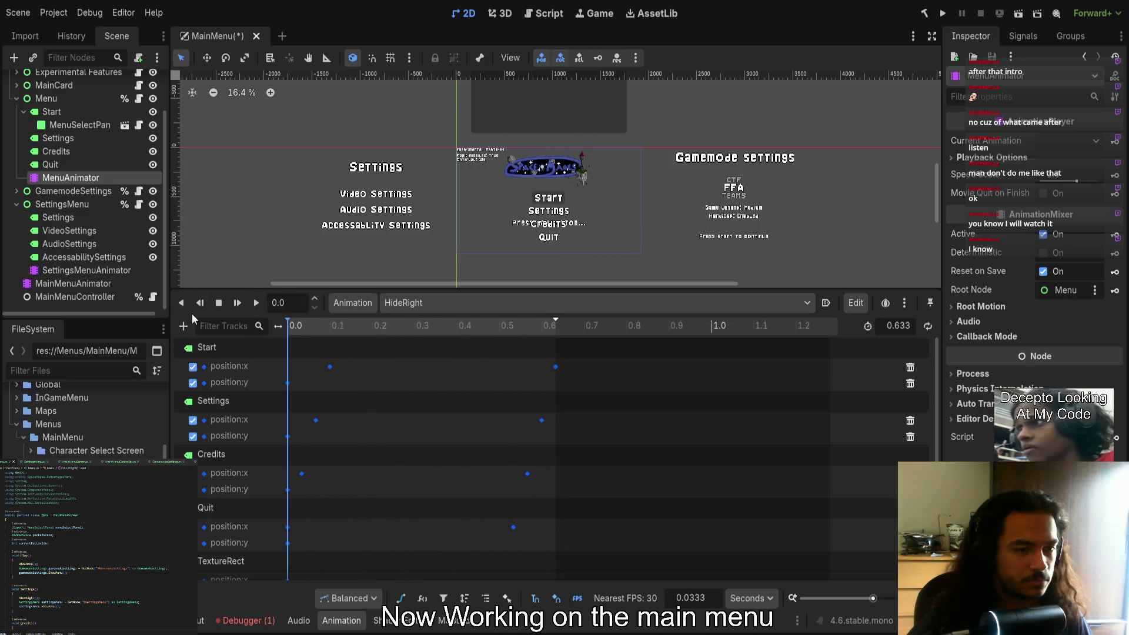
left_click(72, 271)
mouse_move(372, 323)
left_mouse_down()
mouse_move(386, 326)
mouse_move(267, 323)
left_mouse_up()
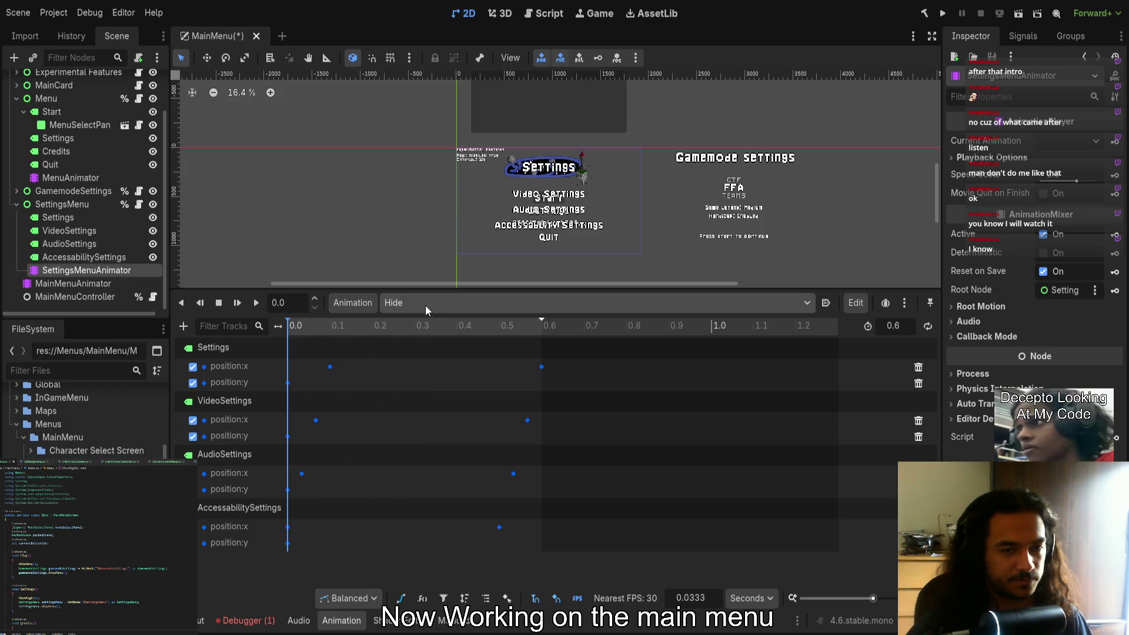
left_click(71, 178)
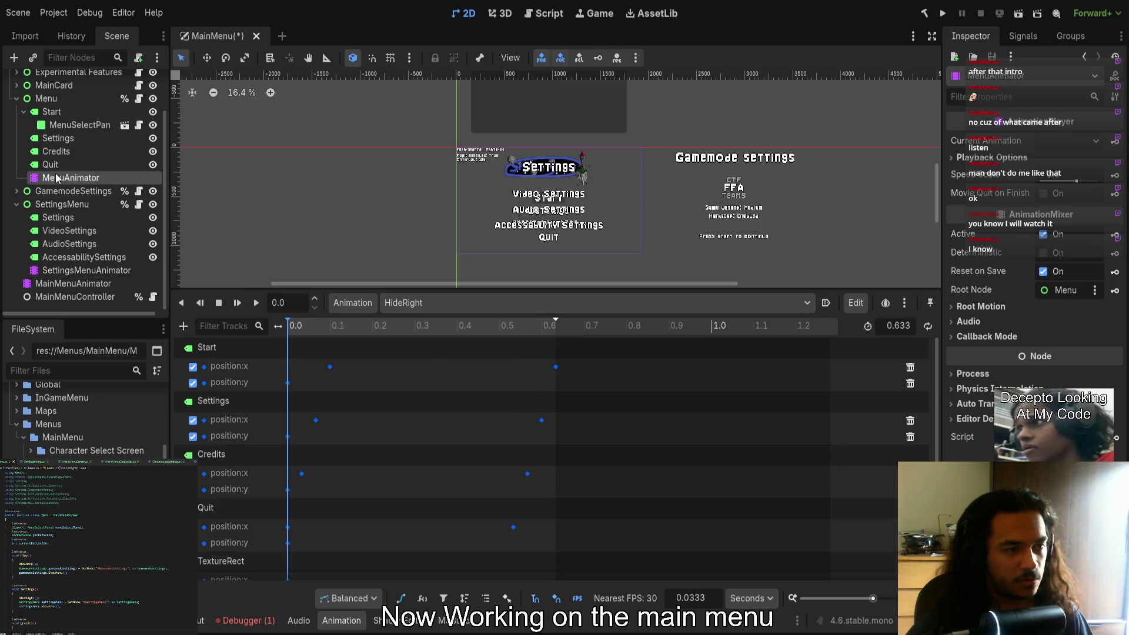
left_click(412, 302)
left_click(441, 373)
left_click_drag(396, 330, 443, 334)
key("a")
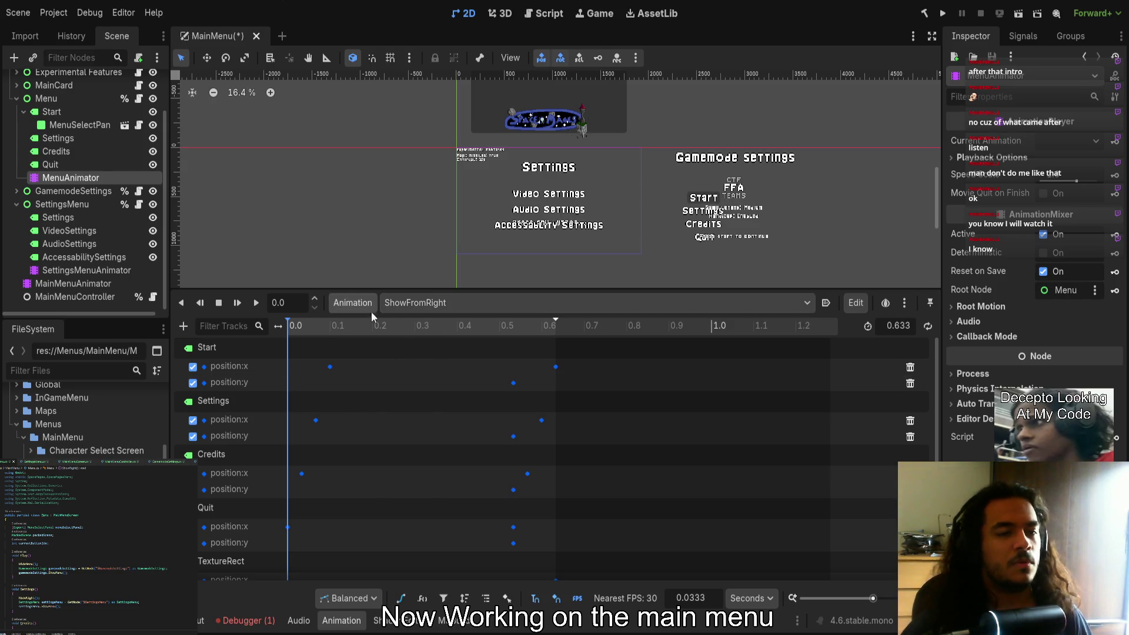
left_click(65, 270)
left_click(83, 284)
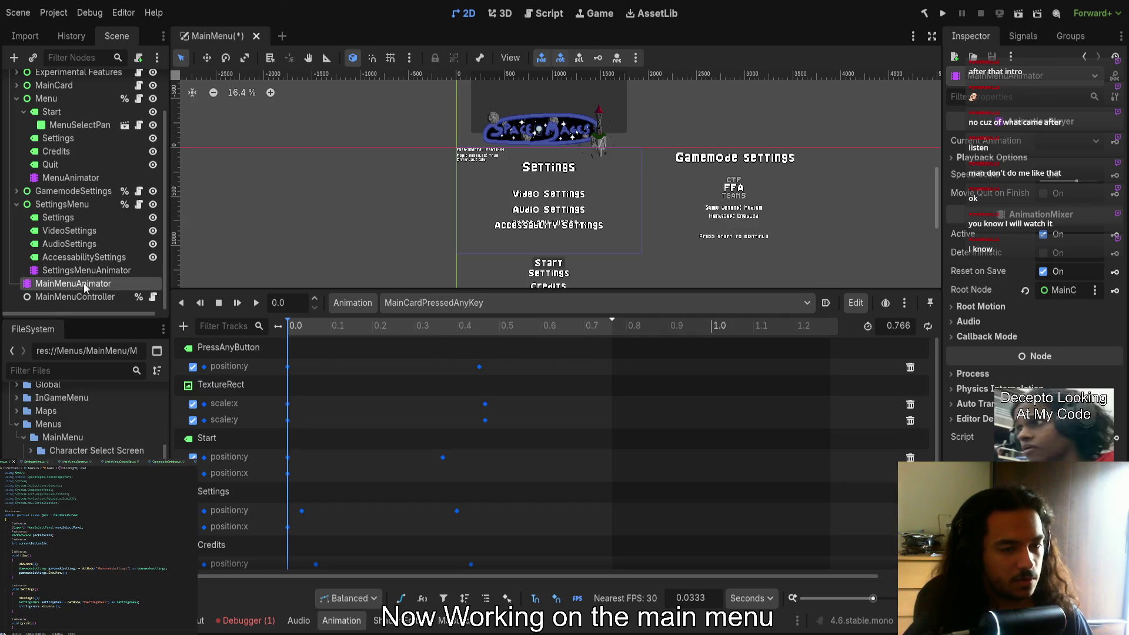
left_click(94, 271)
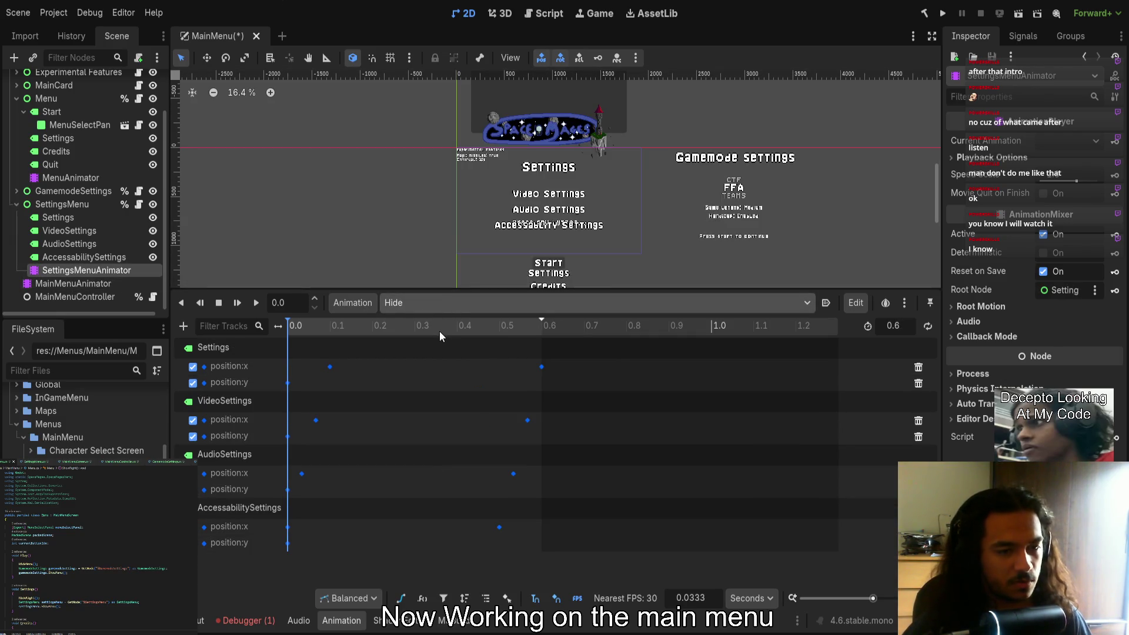
key("Down")
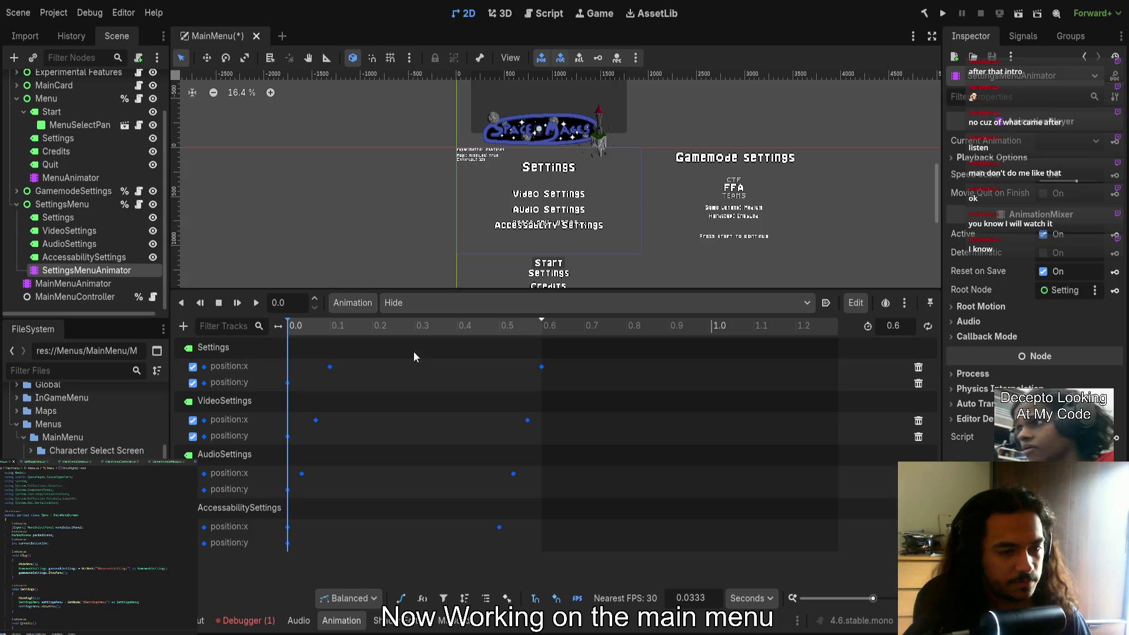
In the Show animation, shift the four starting position:x keys about 0.2 s earlier and preview
key("Down")
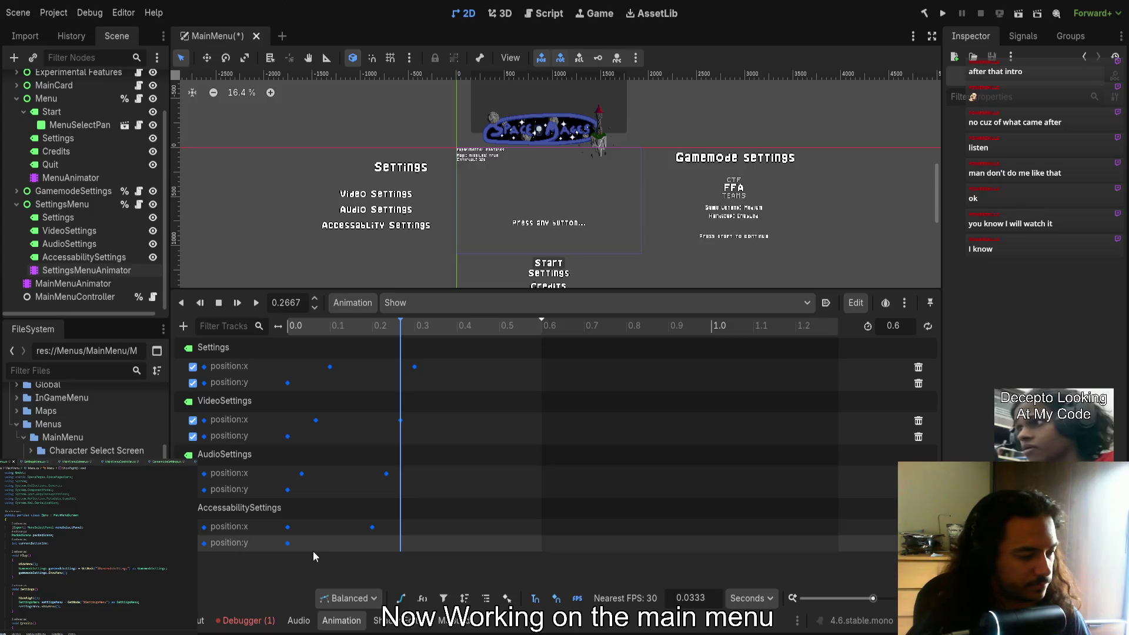
left_click(287, 527)
left_click(304, 472, "shift")
left_click(317, 420, "shift")
left_click(330, 367, "shift")
left_click(330, 367, "shift")
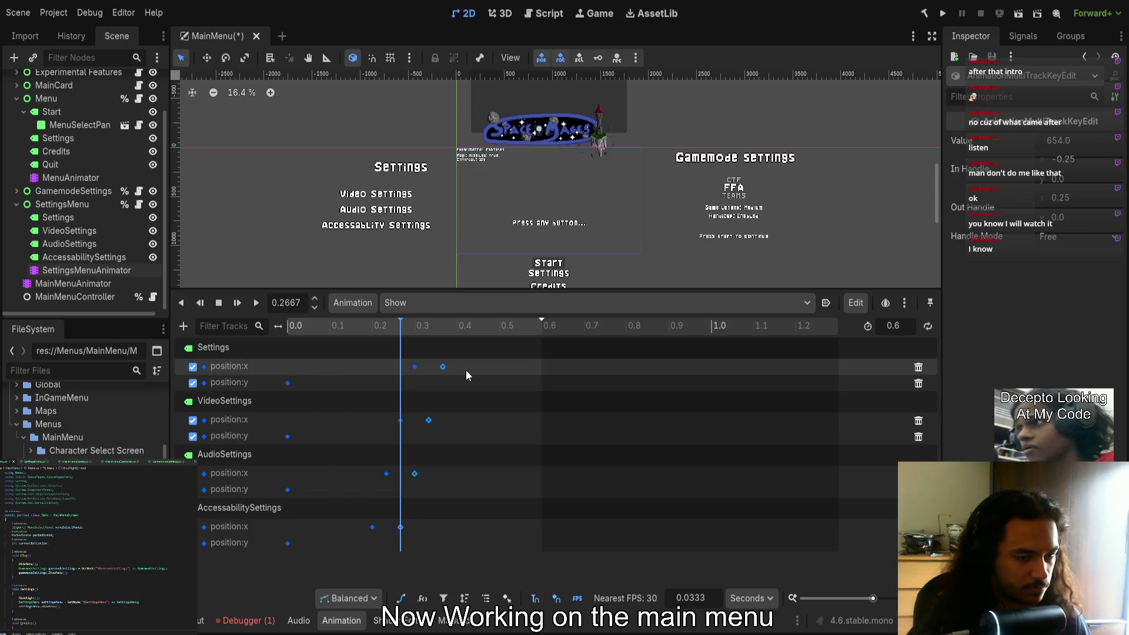
mouse_move(453, 362)
left_mouse_down()
mouse_move(363, 521)
mouse_move(289, 531)
left_mouse_up()
left_click(241, 323)
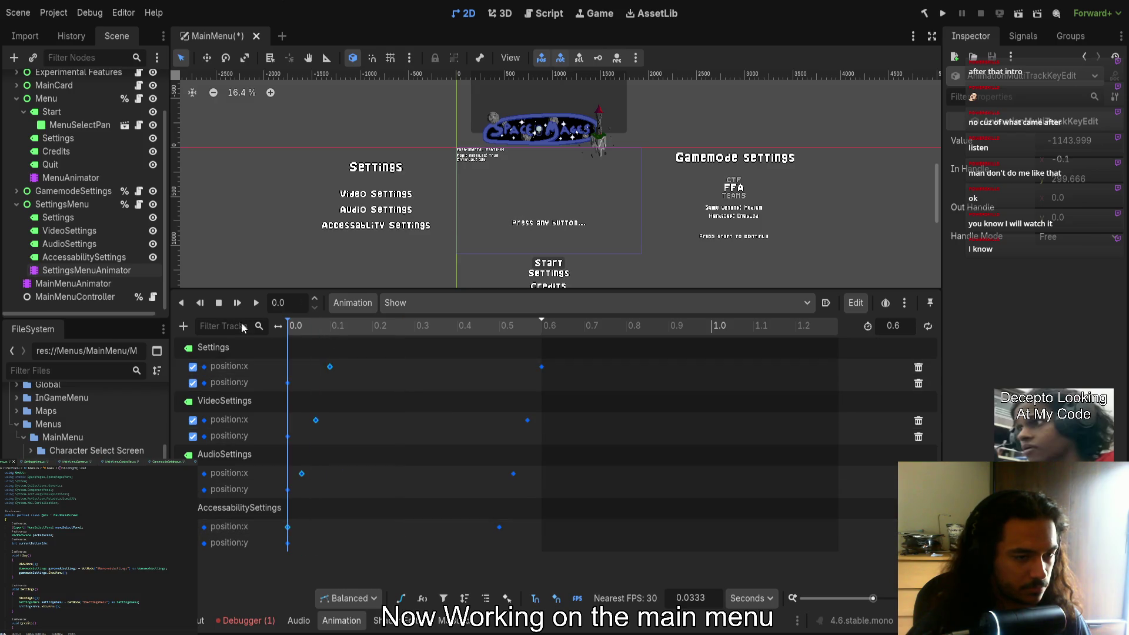
left_click(257, 301)
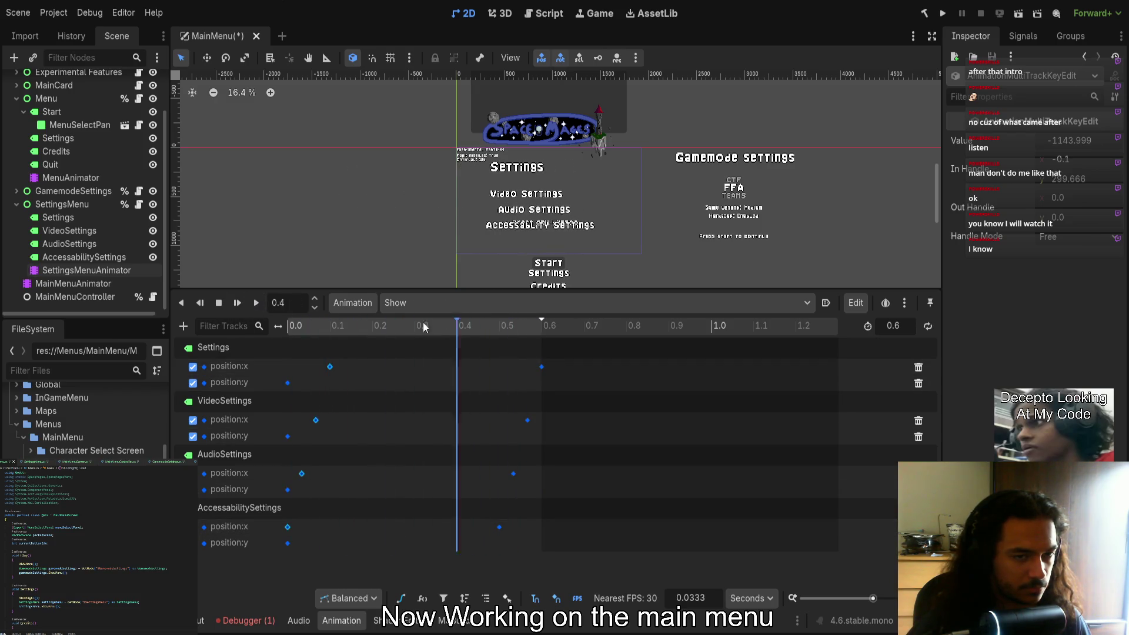
Edit the In Handle of each starting position:x key: Settings, Video, Audio and Accessability
left_click_drag(580, 549, 248, 364)
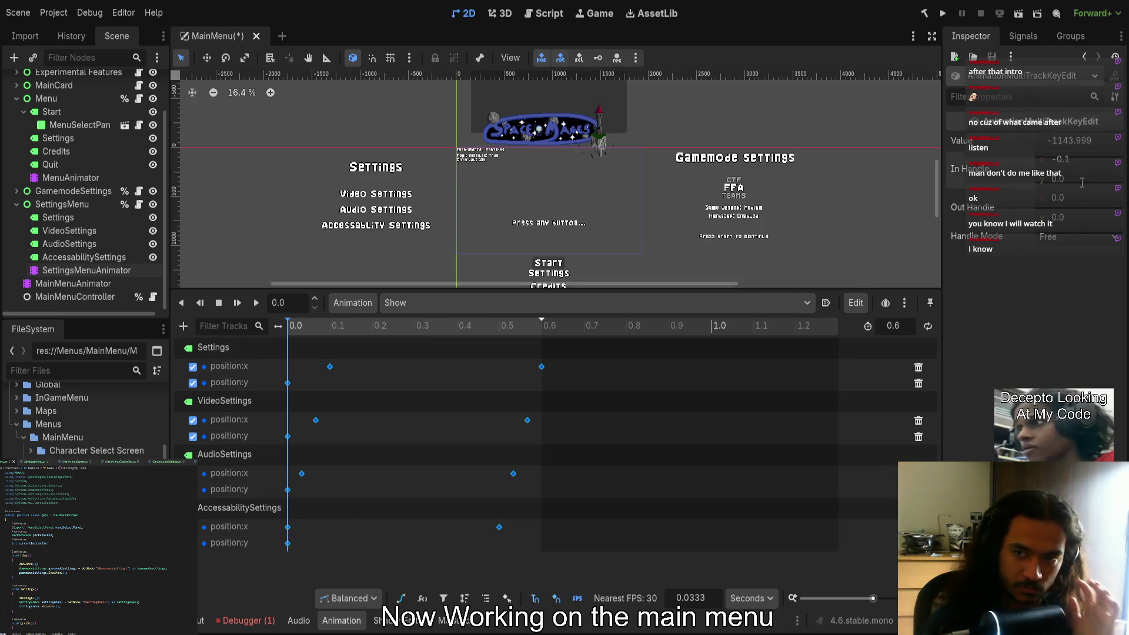
left_click(538, 342)
left_click(256, 303)
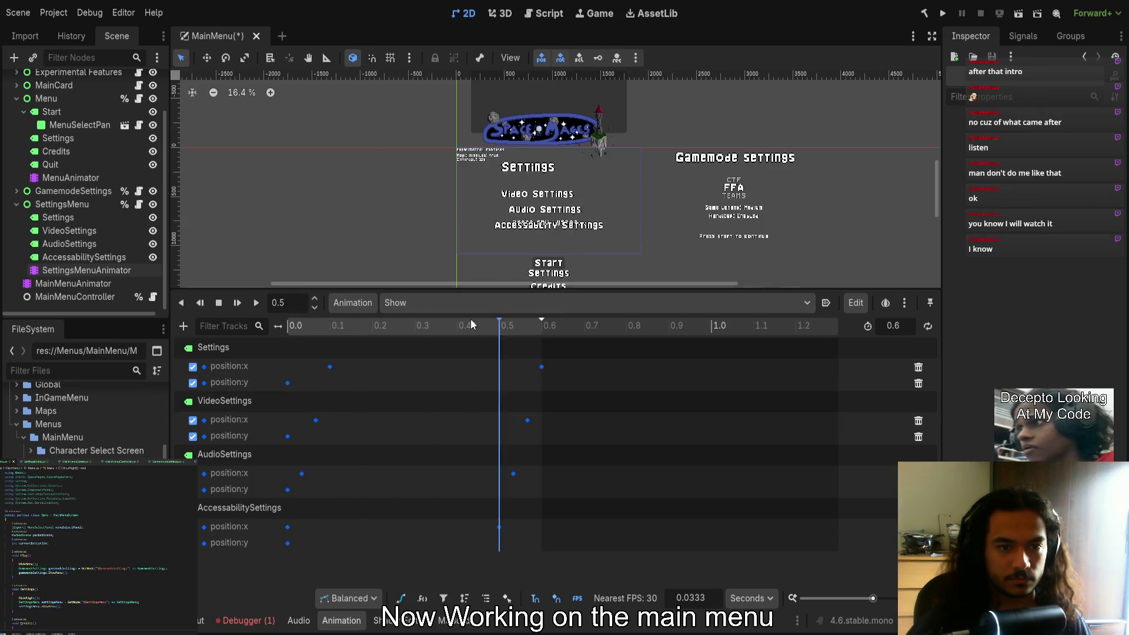
left_click(257, 302)
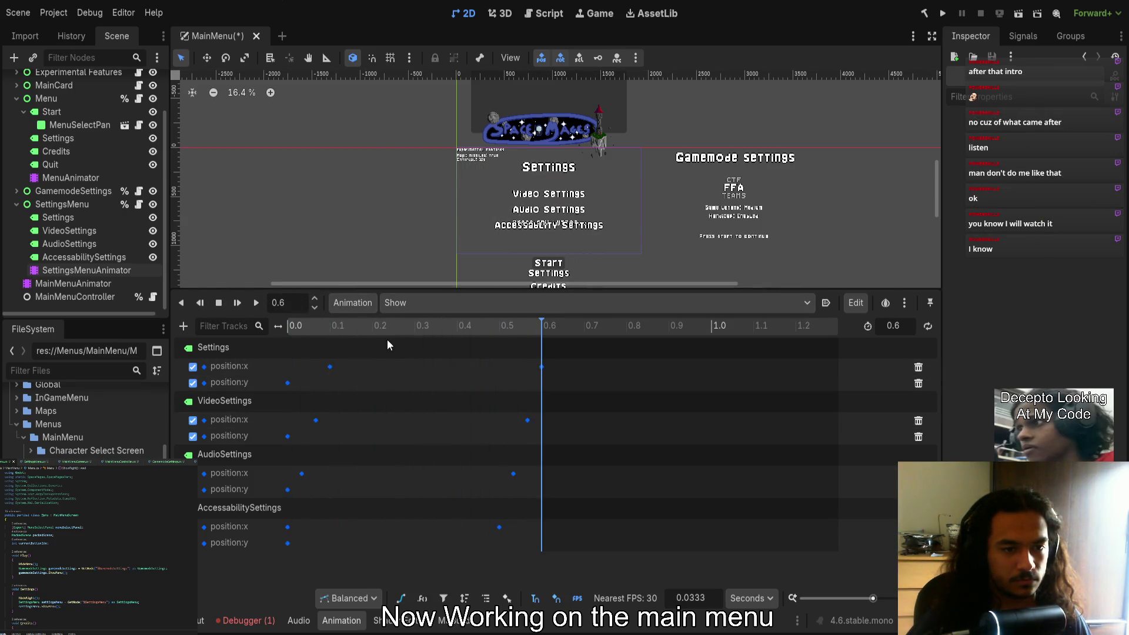
left_click(330, 365)
left_click(1079, 178)
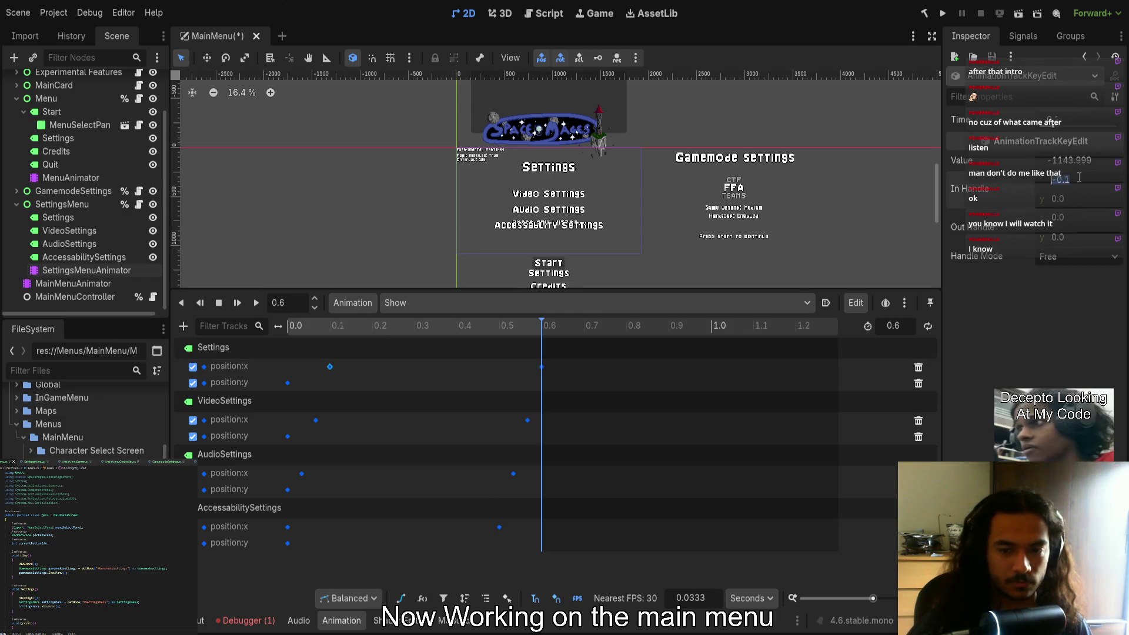
left_click(316, 419)
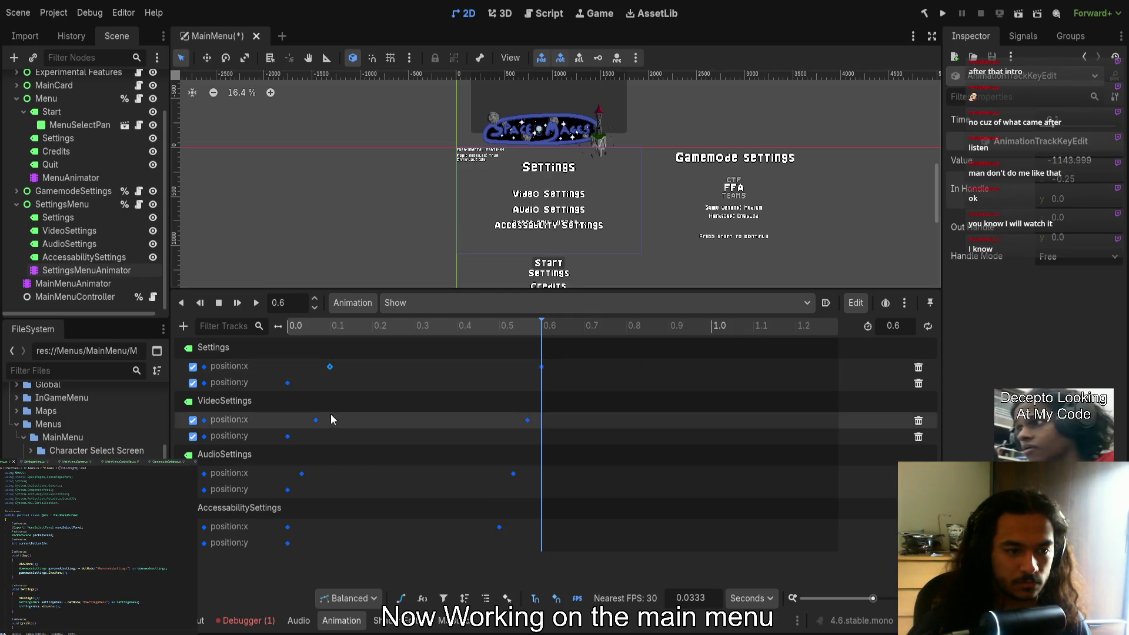
left_click(1078, 179)
type("-0.25")
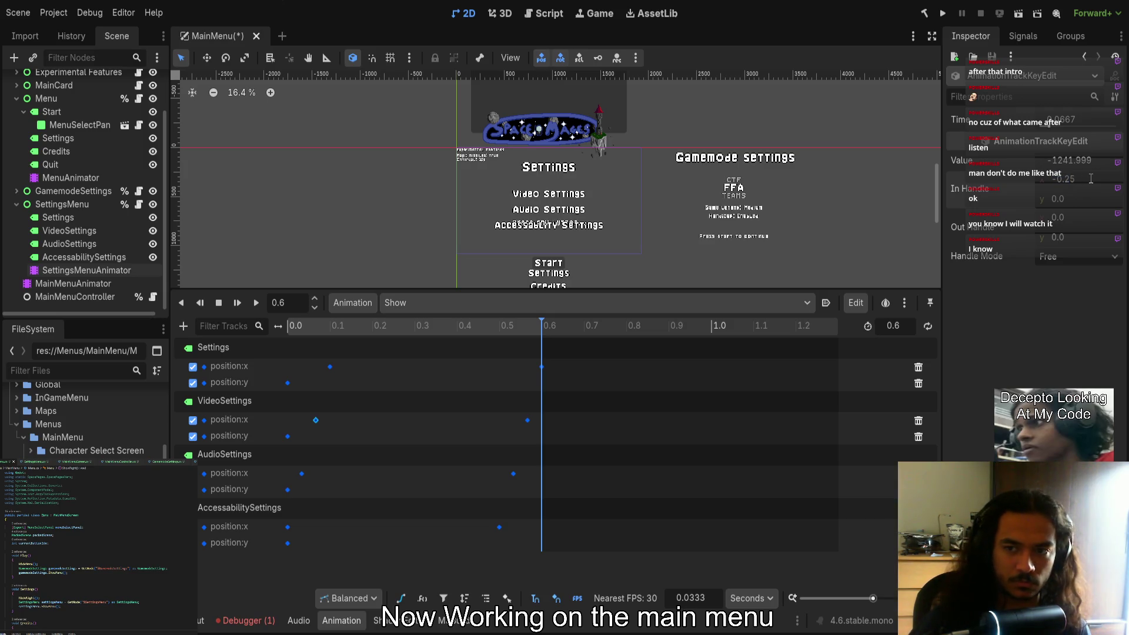
left_click(302, 473)
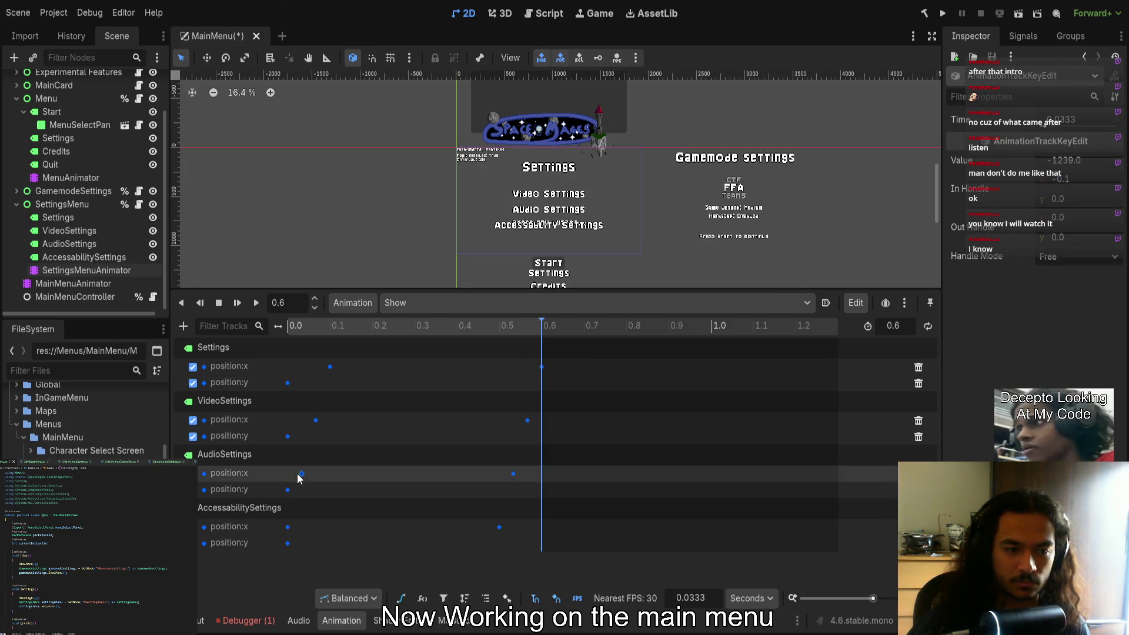
left_click(1083, 181)
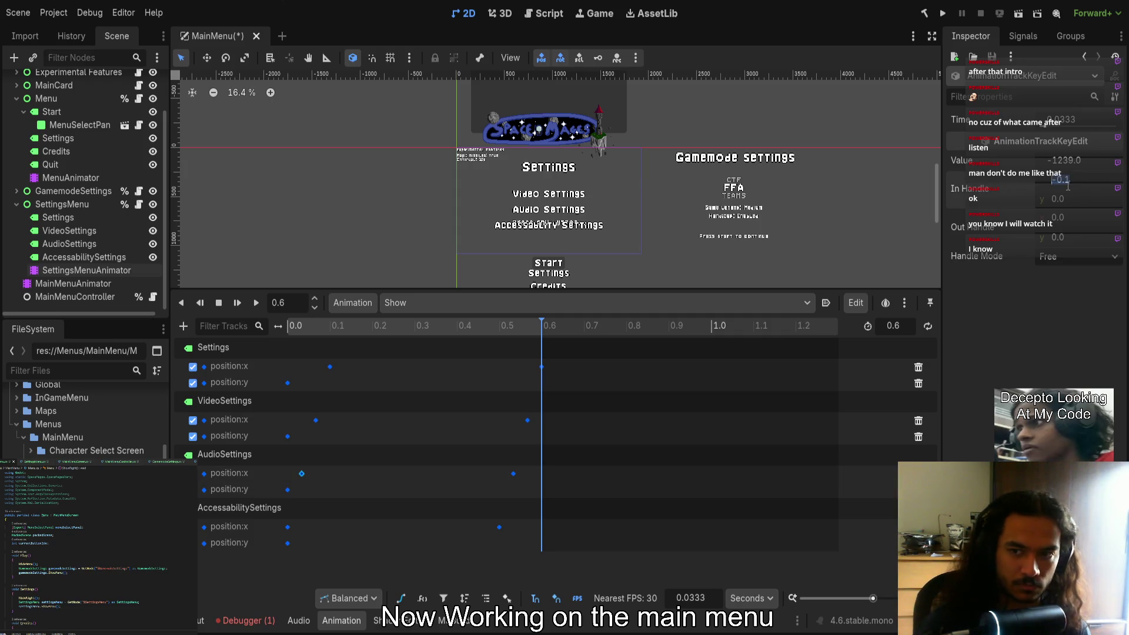
type("-0.25")
left_click(288, 527)
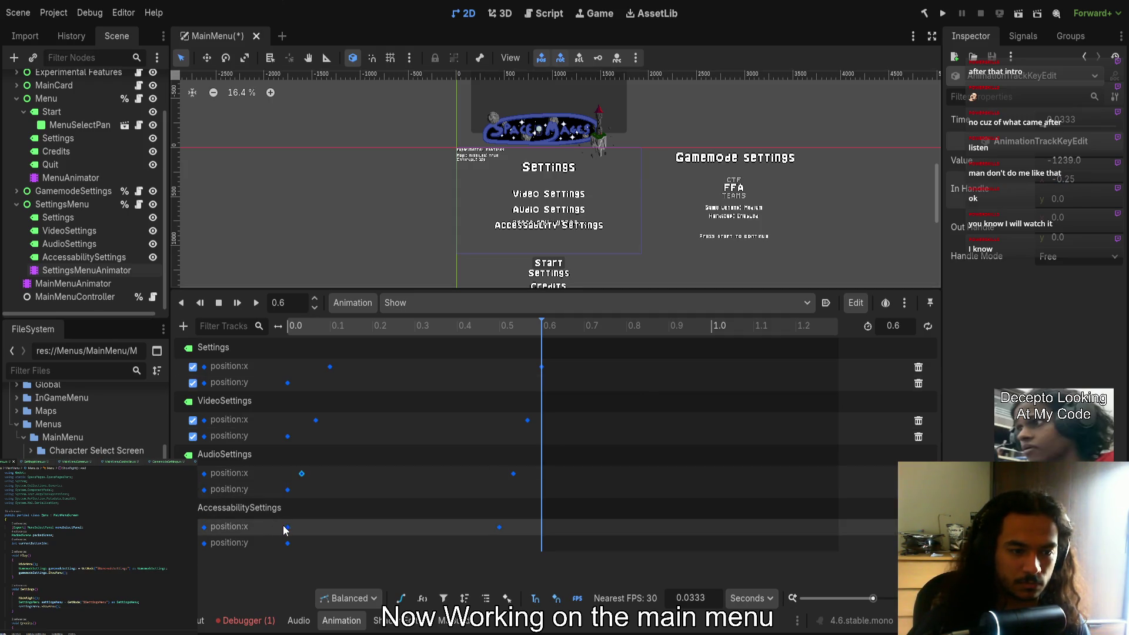
left_click(1076, 179)
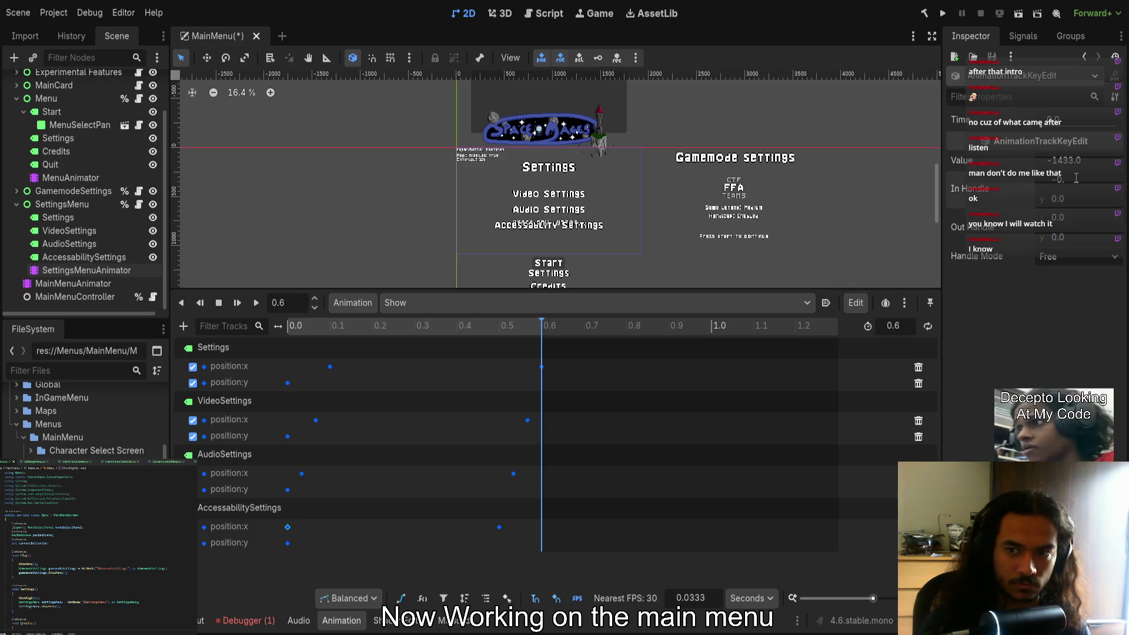
Select all four position:x end keys (0.5 to 0.6 s) and set their In Handle to -0.24
left_click(499, 528)
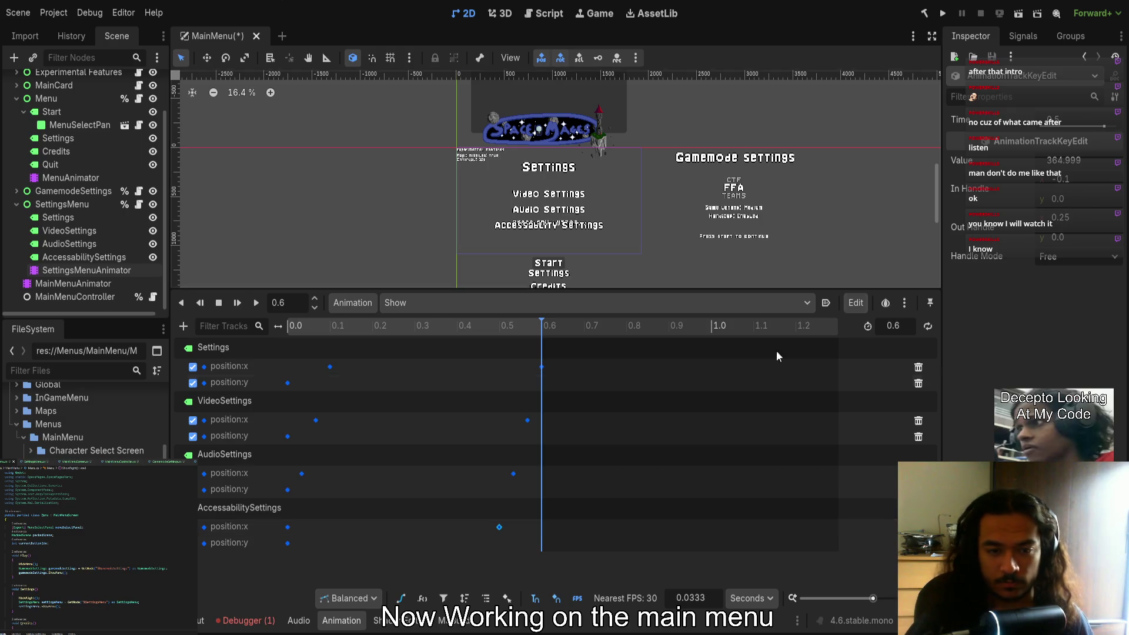
left_click(528, 420)
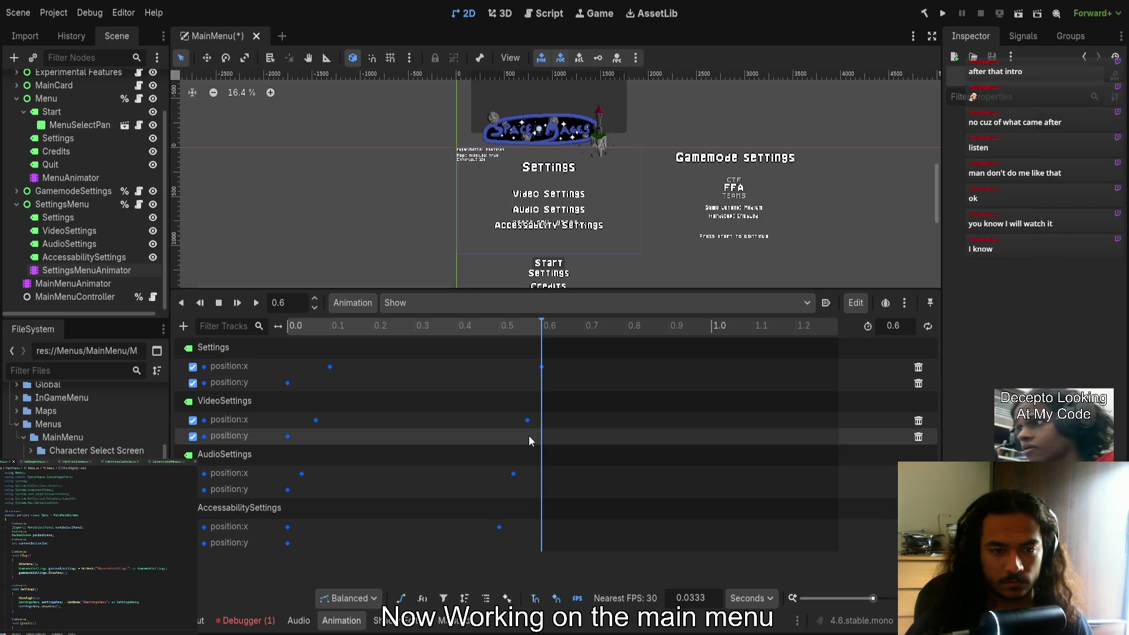
left_click(542, 367)
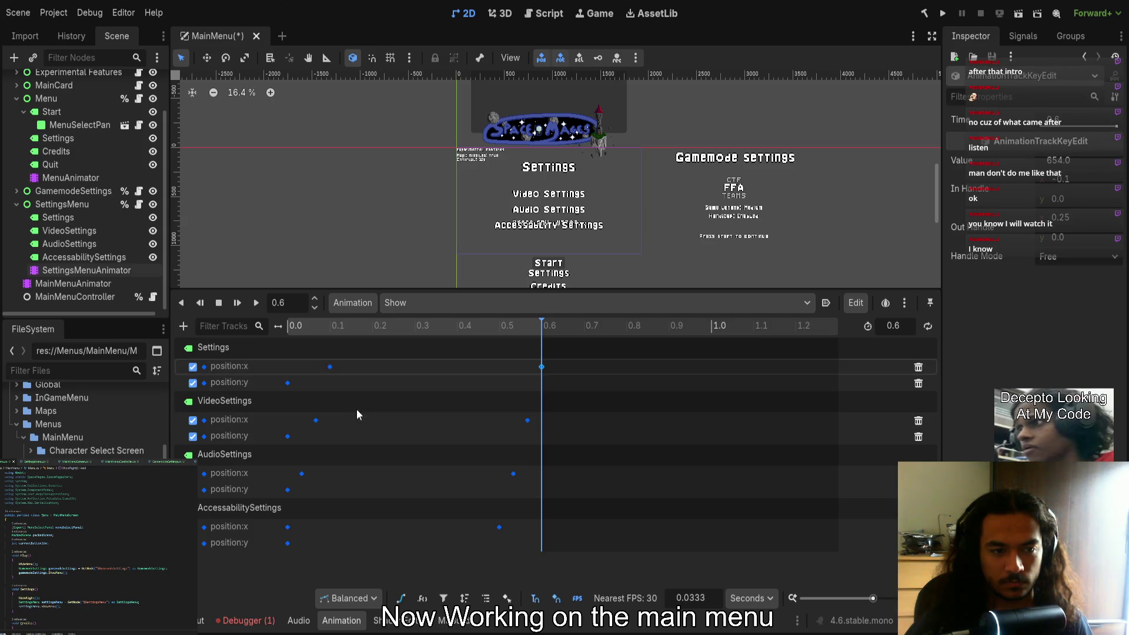
left_click(288, 325)
left_click(256, 302)
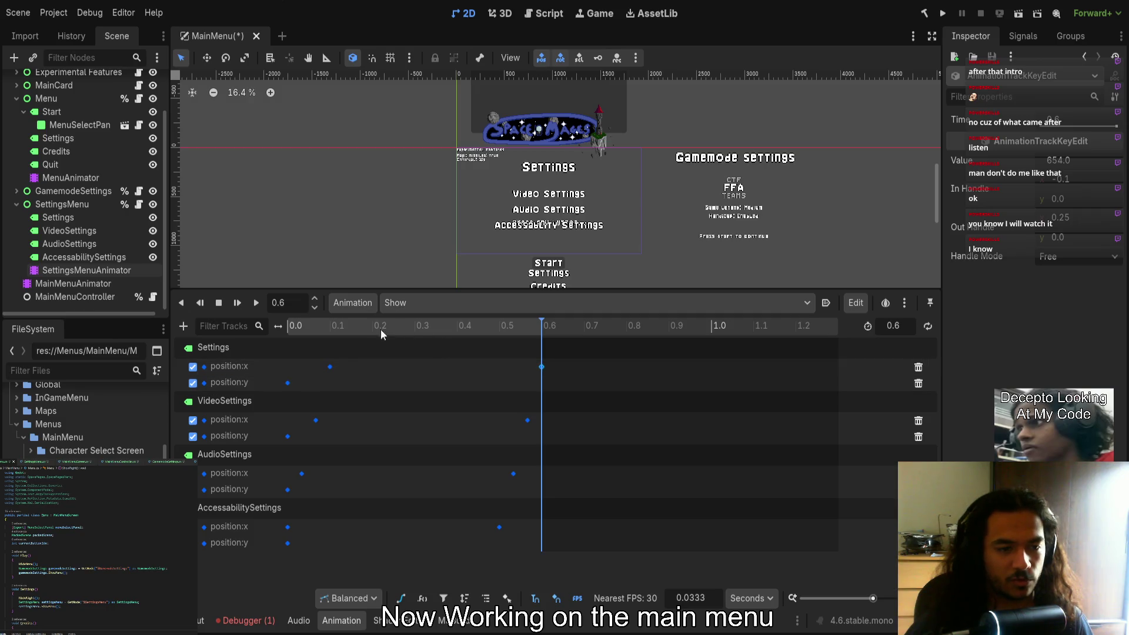
left_click(528, 420, "shift")
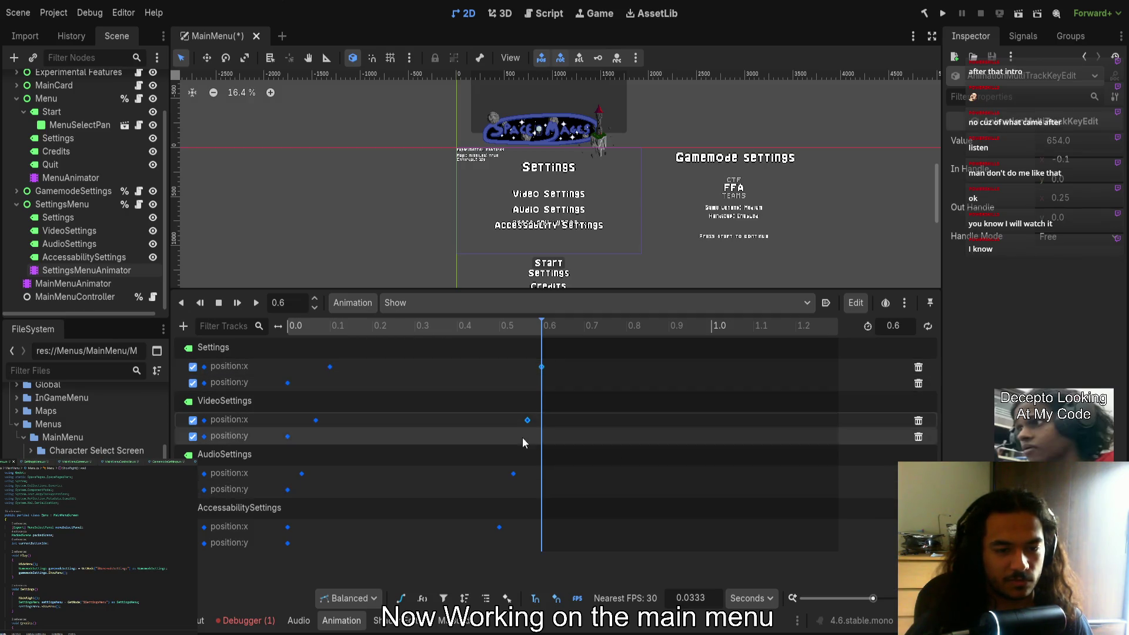
left_click(514, 474, "shift")
left_click(500, 527, "shift")
left_click(1062, 160)
type("-0.24")
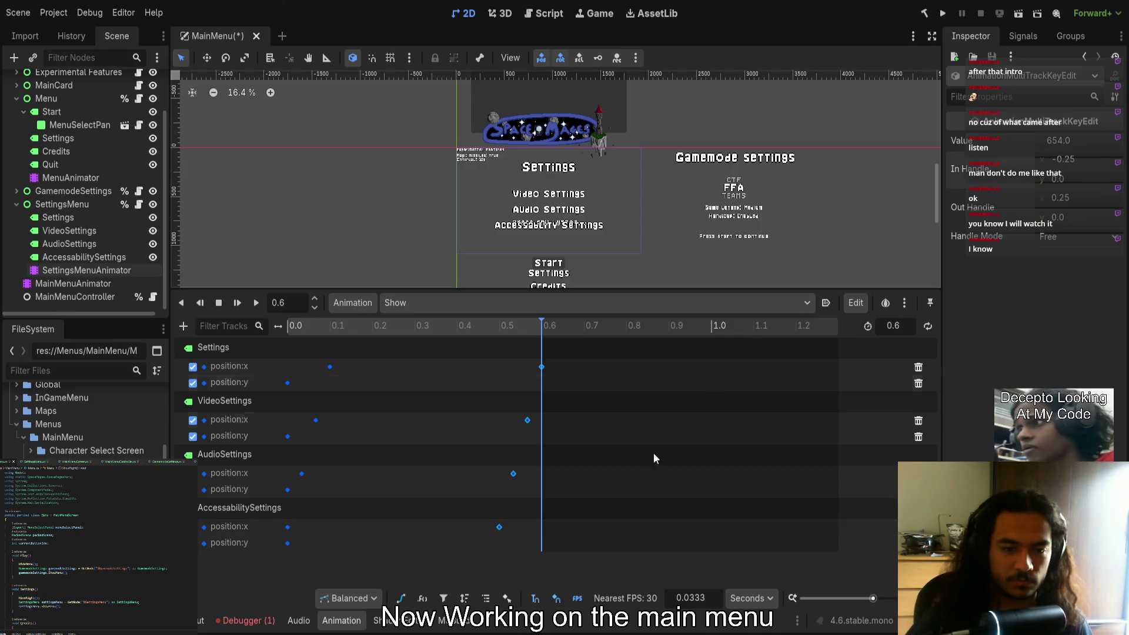
Set the starting position:x keys' Out Handle to 0.25 and replay Show from the start
left_click(513, 474)
left_click_drag(357, 355, 287, 521)
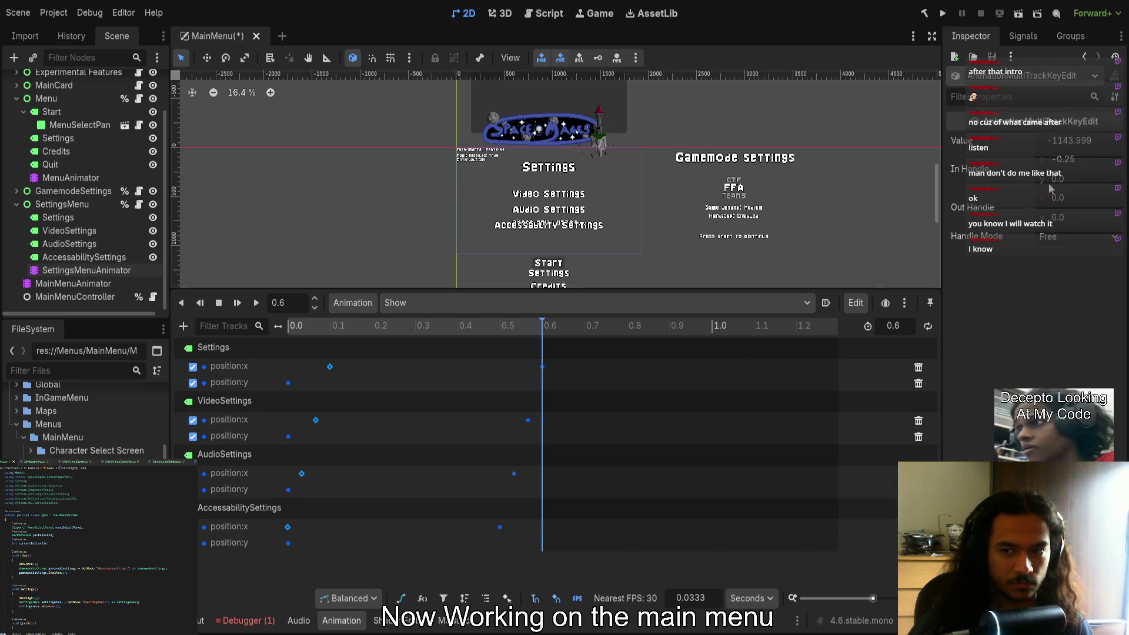
left_click(1072, 203)
type("0.25")
key("Return")
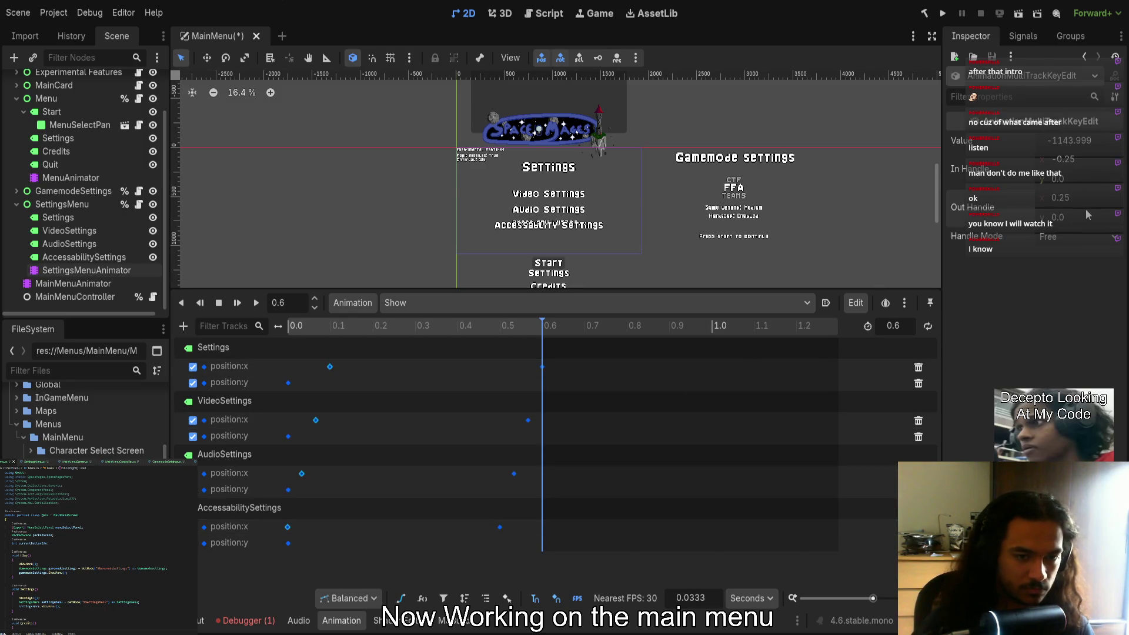
left_click(316, 420)
left_click(237, 302)
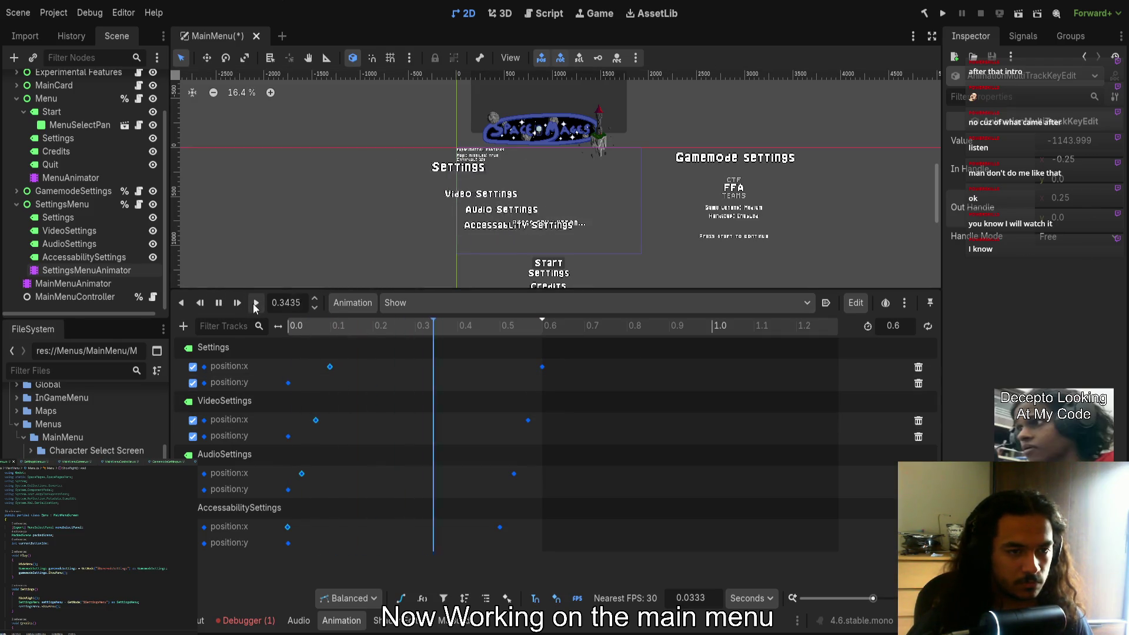
left_click(519, 335)
left_click_drag(517, 331, 288, 330)
left_click(260, 307)
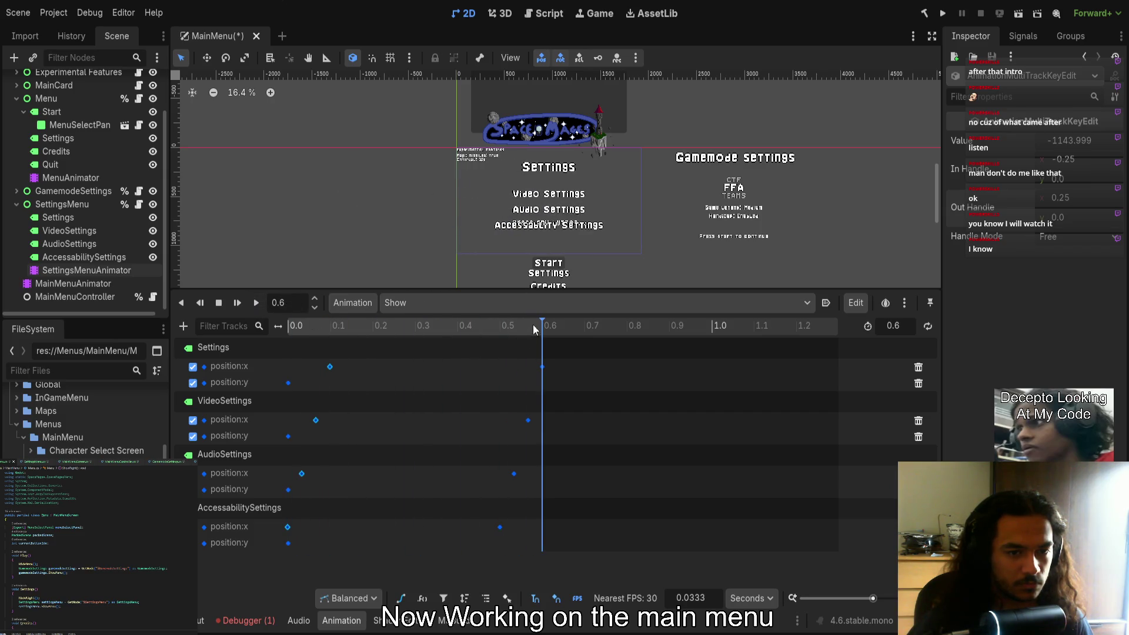
left_click(257, 302)
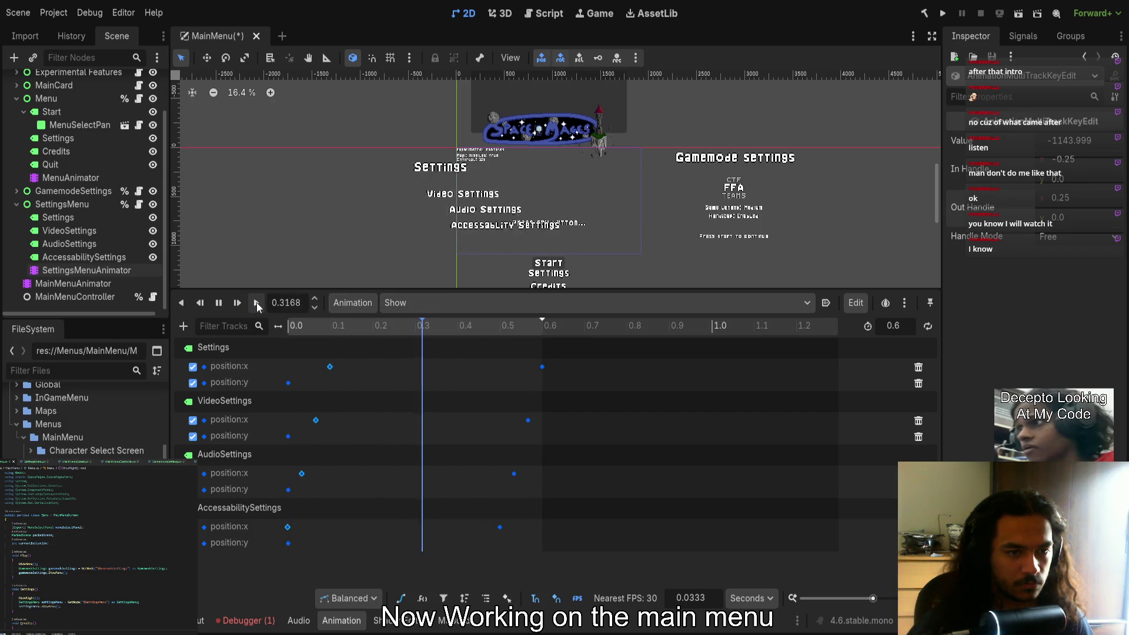
mouse_move(536, 325)
left_mouse_down()
mouse_move(343, 317)
mouse_move(289, 327)
left_mouse_up()
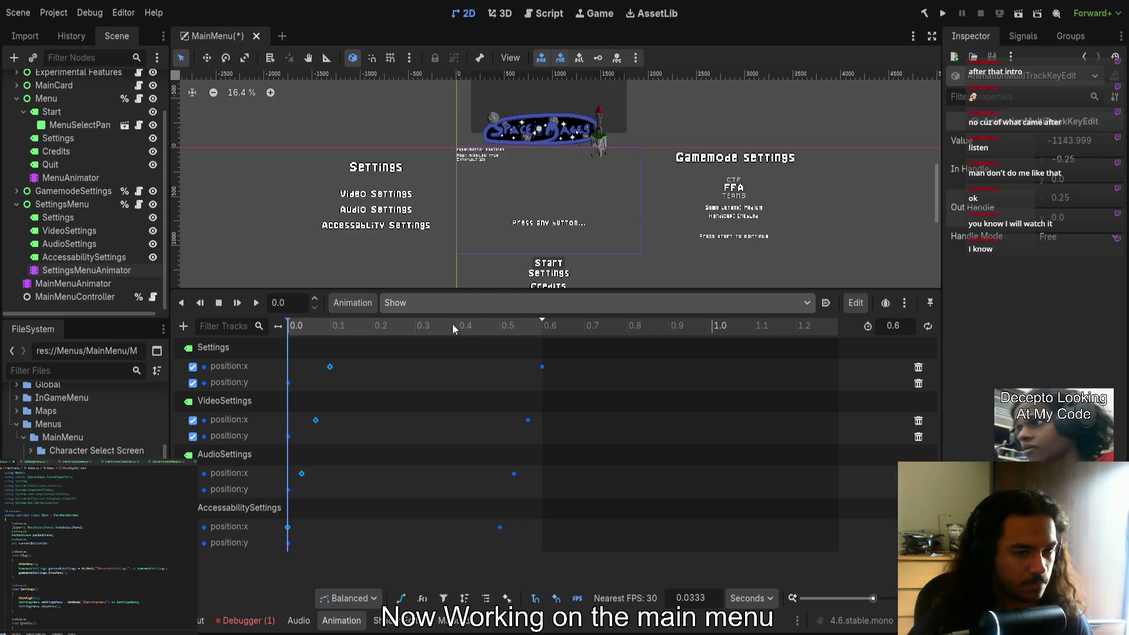
scroll(453, 303, "up", 1)
left_click(256, 303)
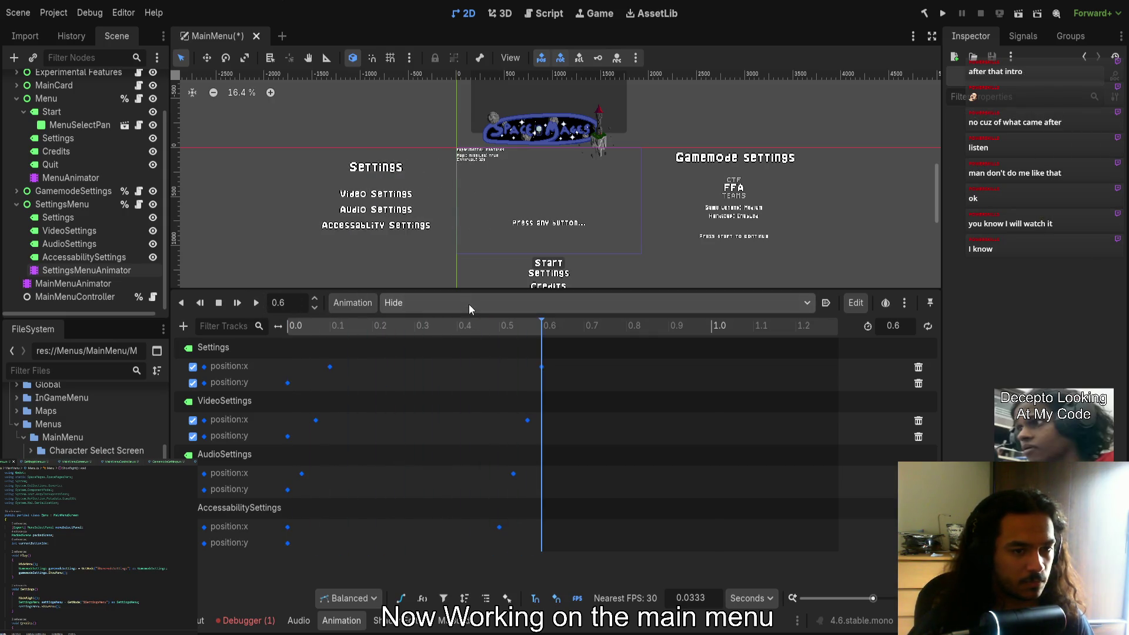
left_click(298, 326)
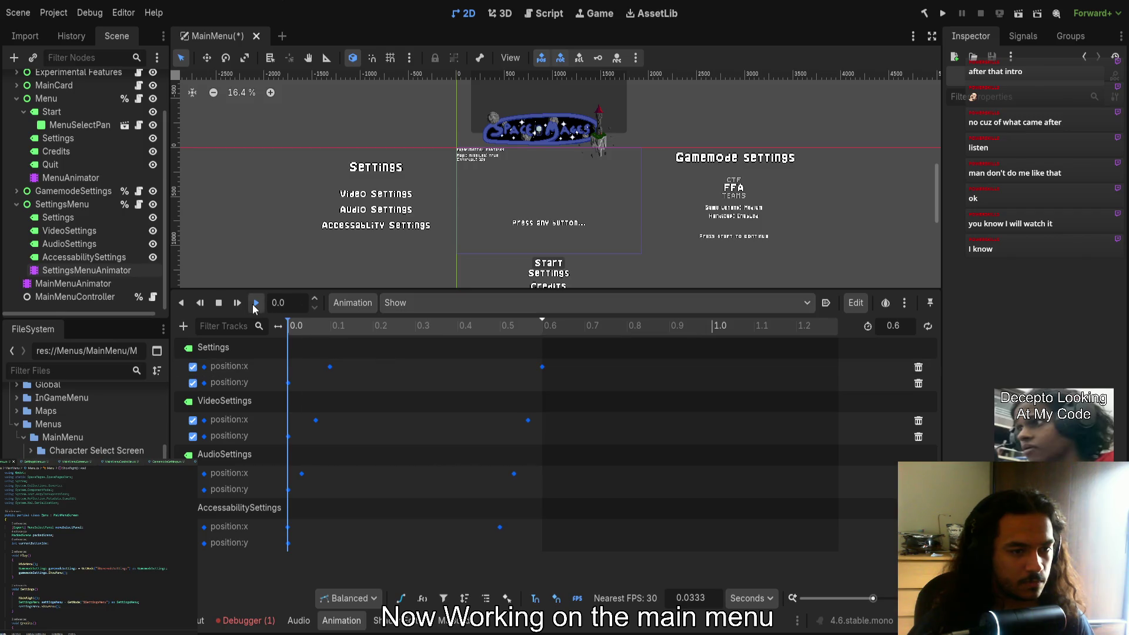
left_click(256, 303)
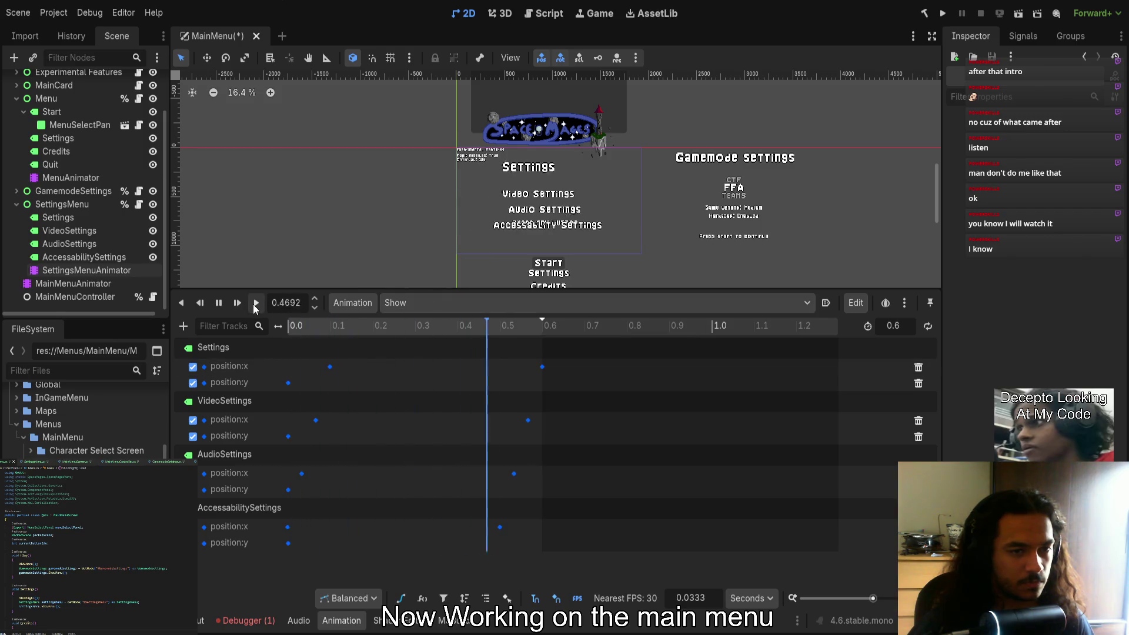
Switch to the Hide animation and select the AccessabilitySettings position:x key at 0.5 s
left_click(287, 527)
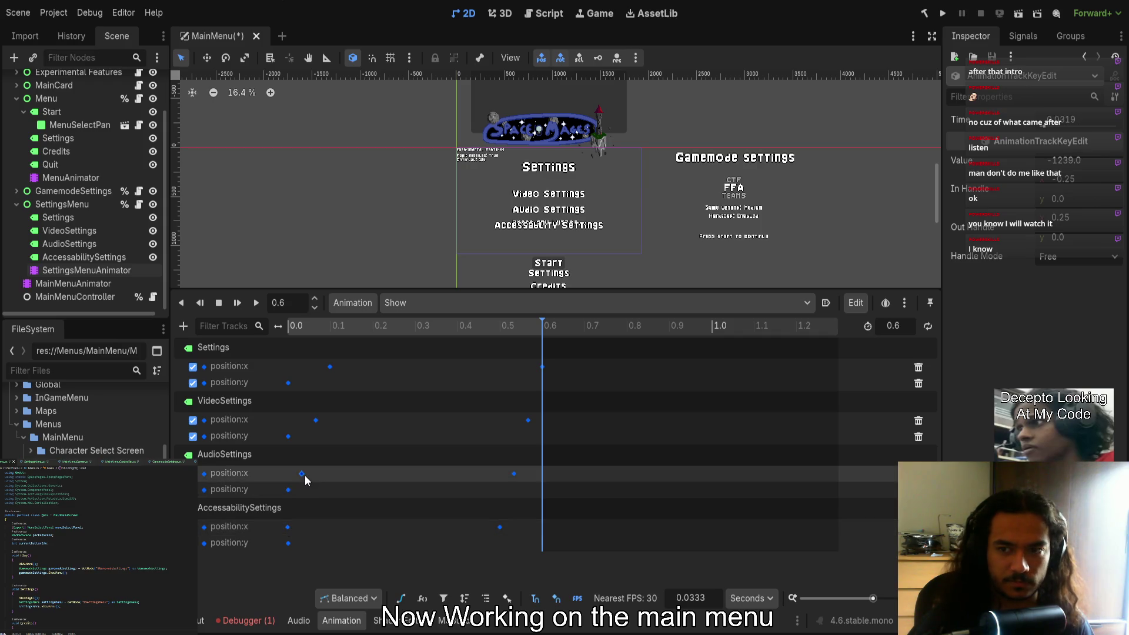
left_click(316, 419)
left_click(330, 367)
left_click(542, 369)
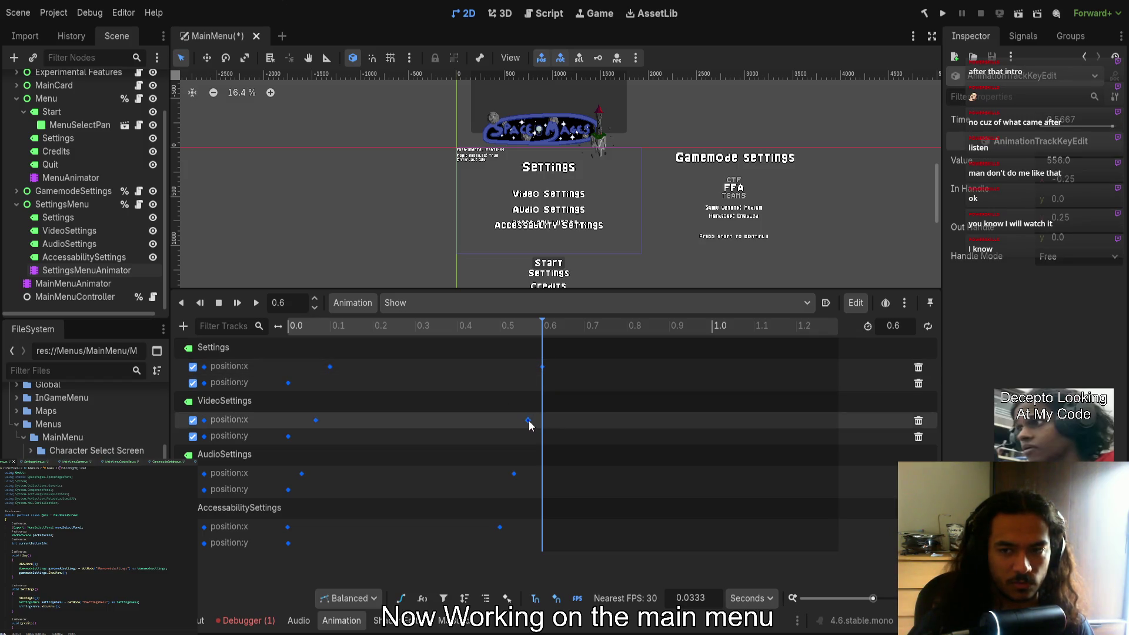
left_click(514, 473)
left_click(500, 527)
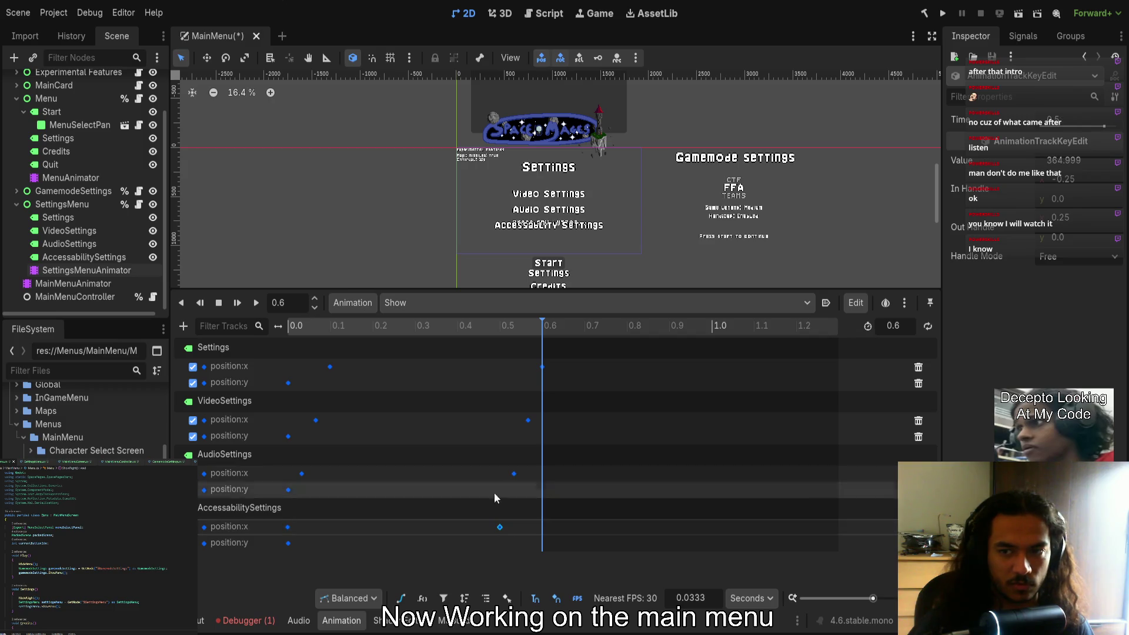
left_click(327, 364)
left_click(322, 425)
left_click(302, 474)
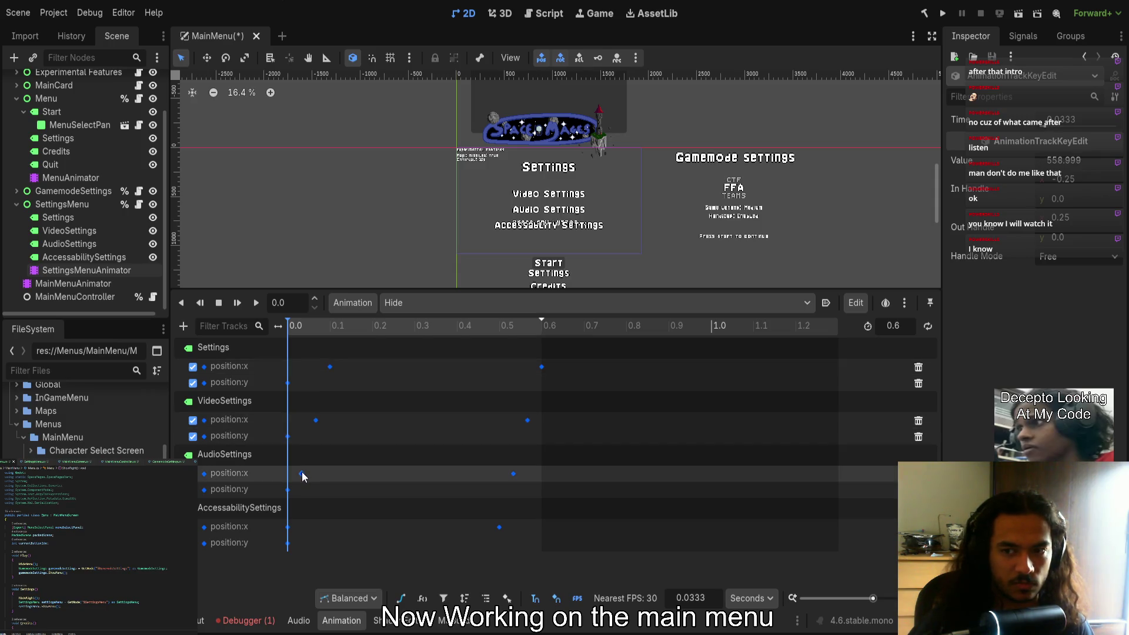
left_click(287, 527)
left_click(499, 527)
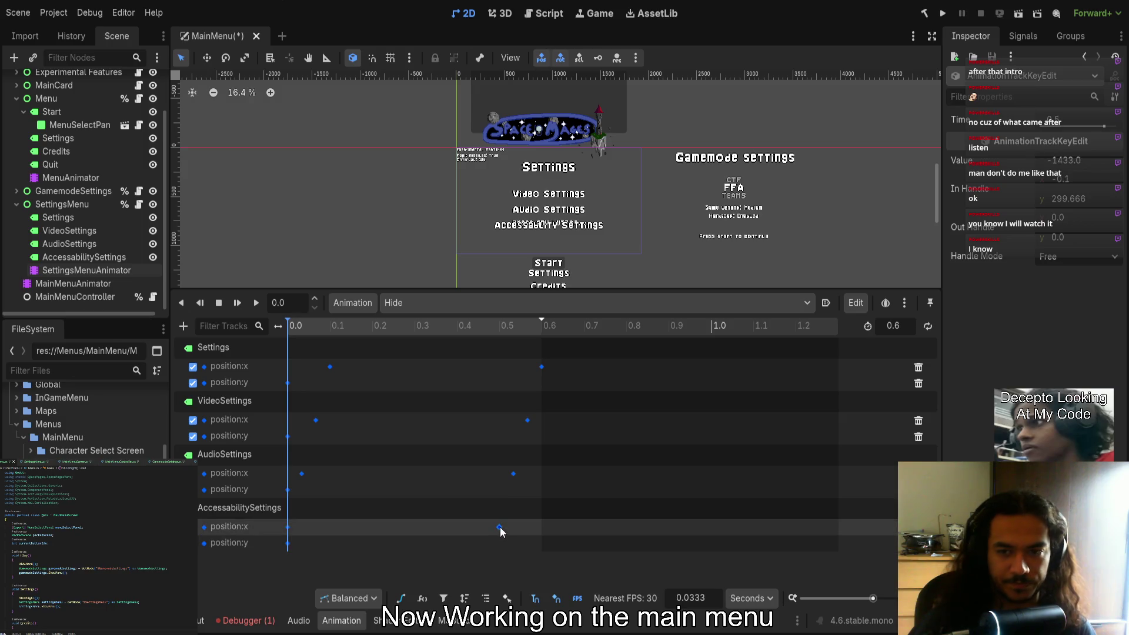
Set In Handle y to 0 on all four settings labels' 0.5 s position:x keys
left_click(1087, 199)
type("0")
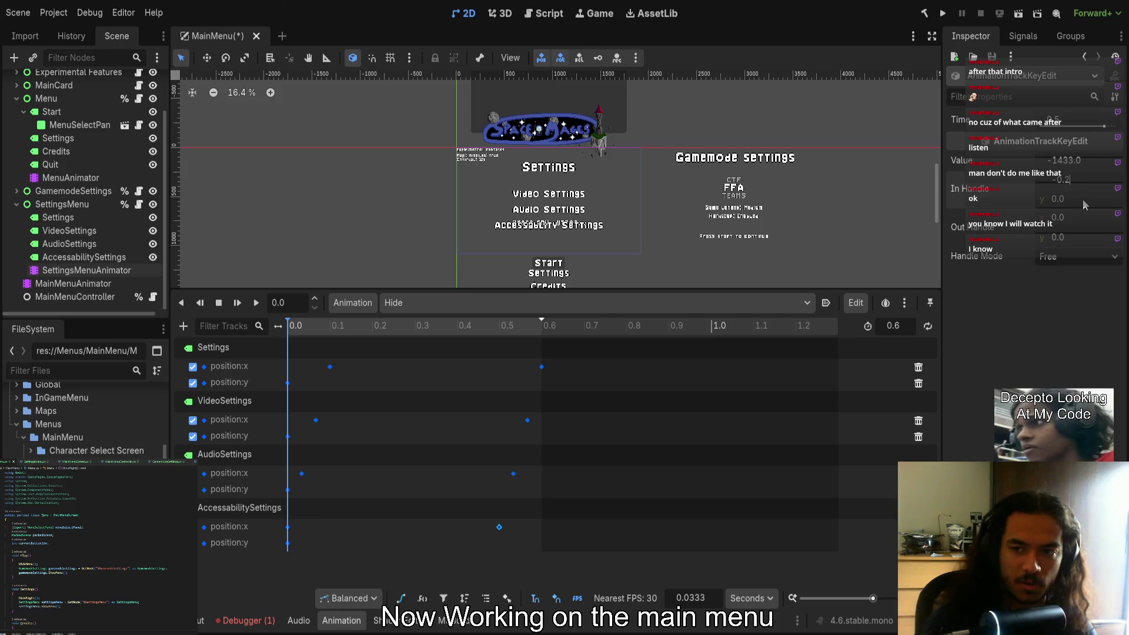
mouse_move(504, 487)
left_mouse_down()
mouse_move(567, 416)
mouse_move(559, 353)
left_mouse_up()
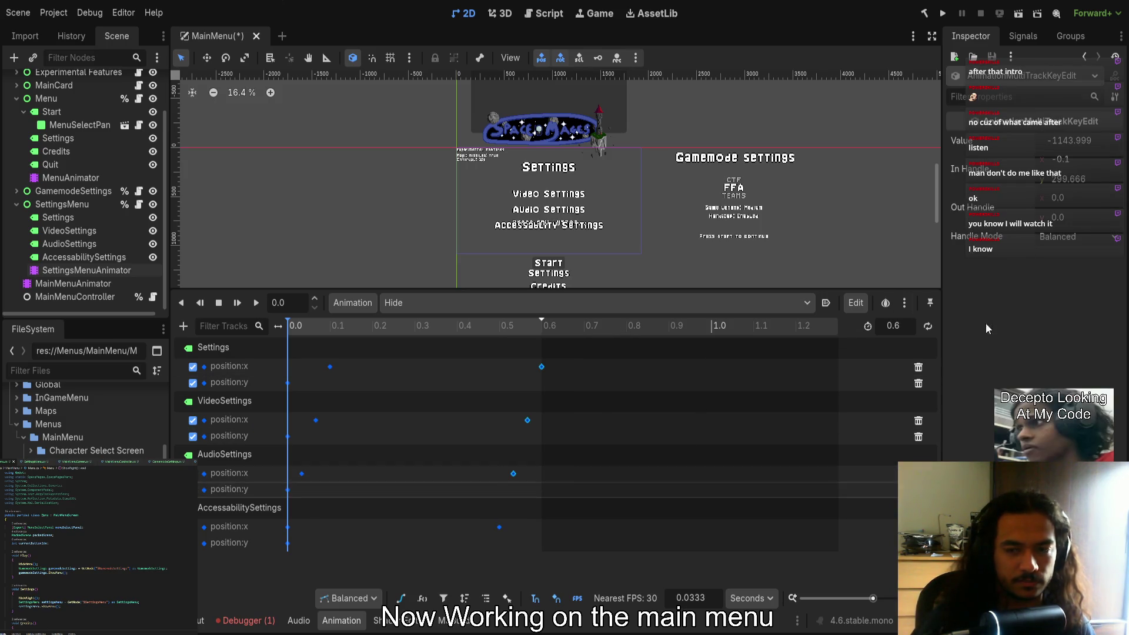
left_click(1078, 180)
type("0")
key("Return")
Preview the Hide animation from its start, then play the Show animation
left_click(257, 303)
left_click(567, 386)
left_click_drag(473, 327, 287, 326)
key("d")
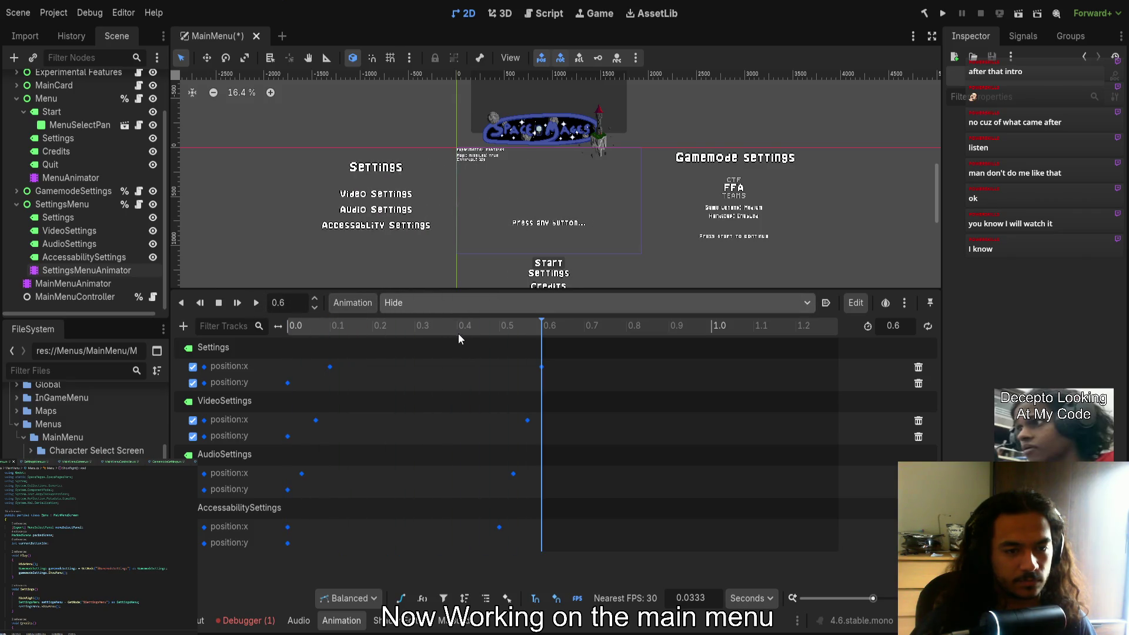
left_click(257, 303)
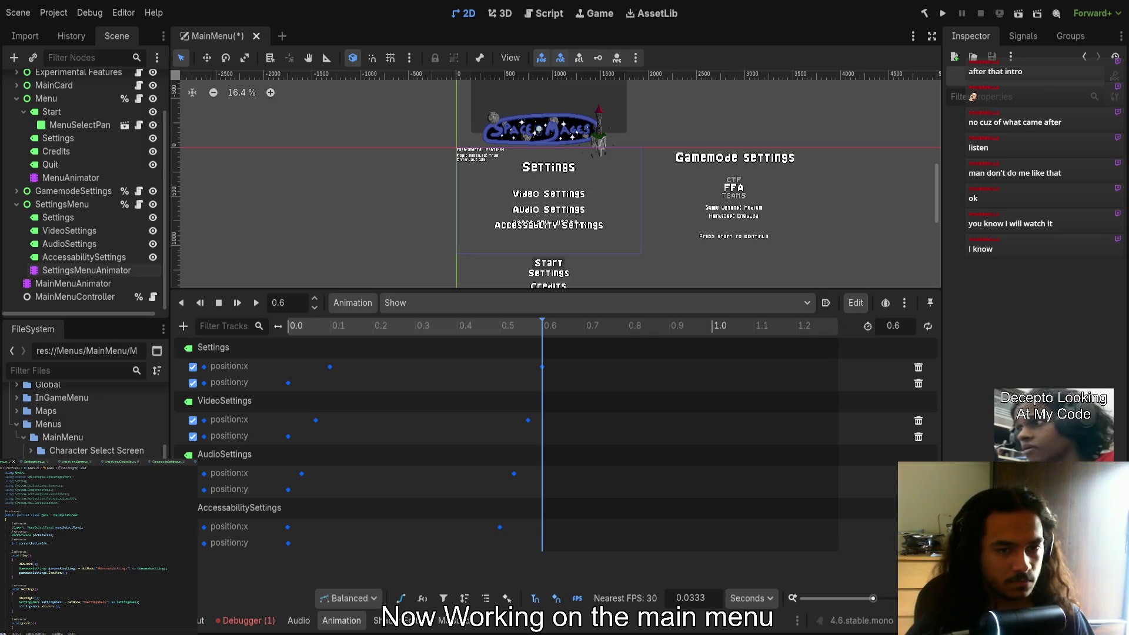
Replay the Show animation, save the main menu scene with Ctrl+S, and run the project
key("shift+d")
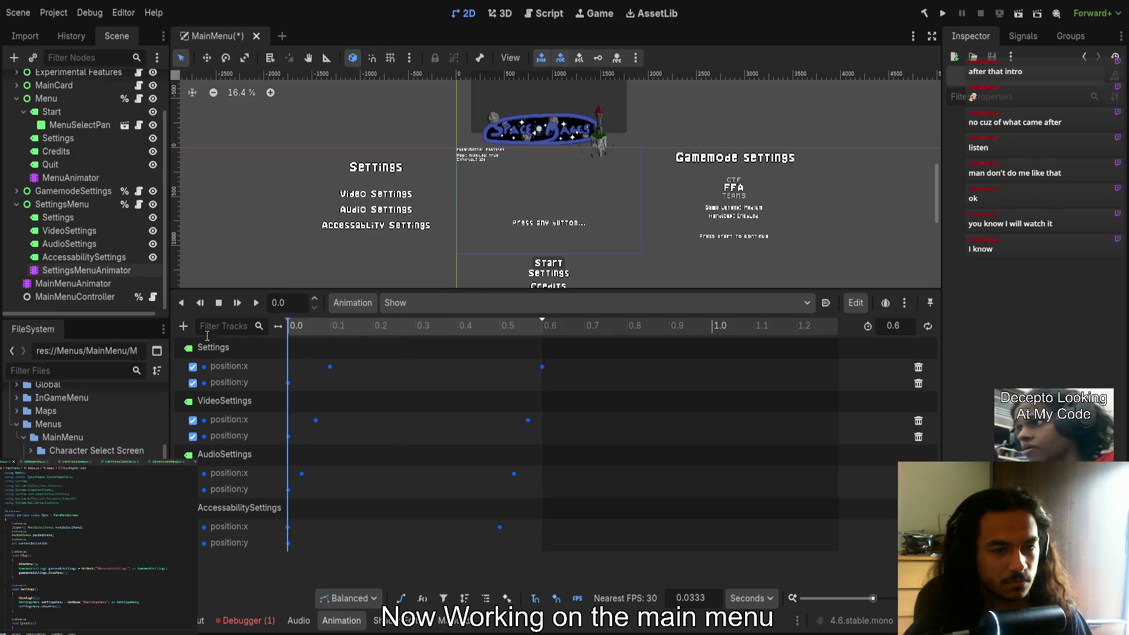
key("ctrl+s")
key("a")
left_click(256, 303)
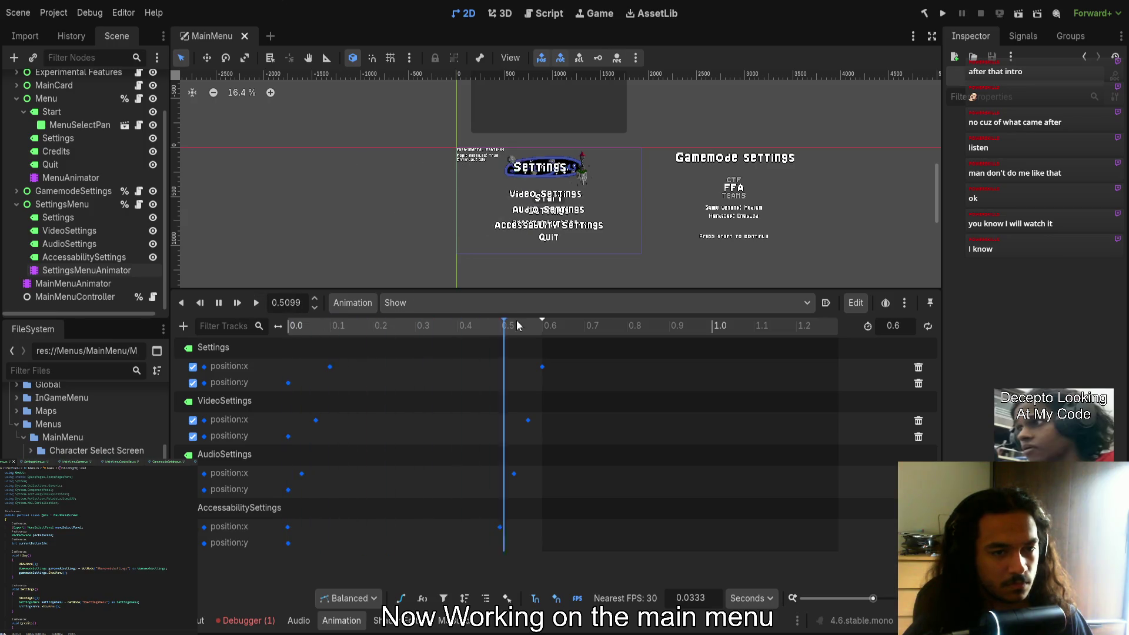
left_click(941, 15)
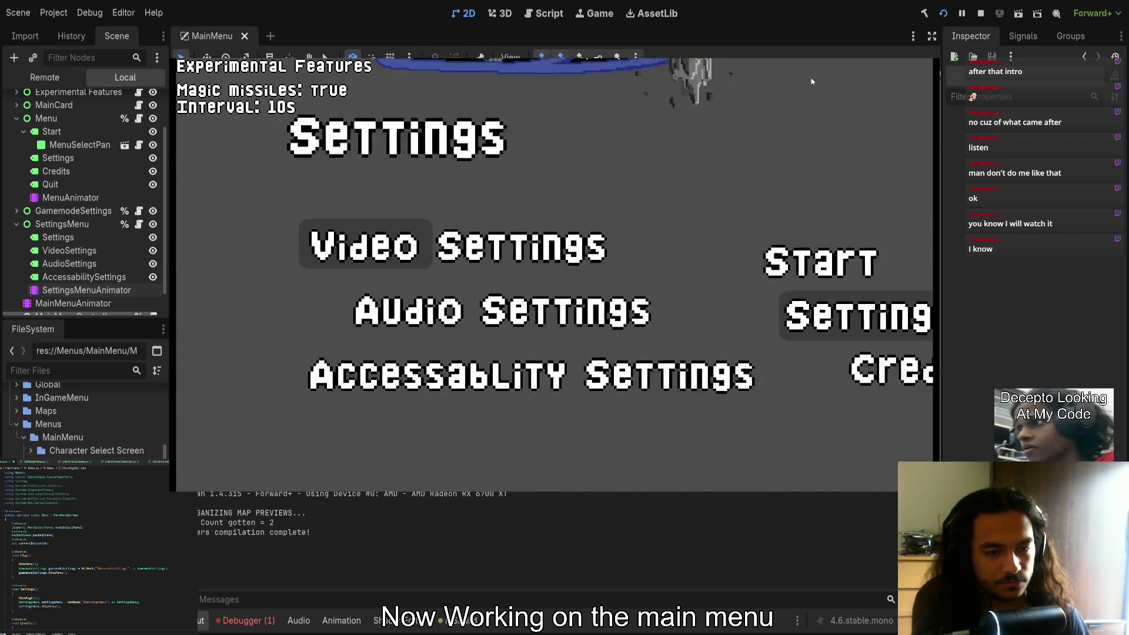
Play-test the Settings submenu, cycling Video, Audio and Accessability options, backing out, and stopping the game
key("Down")
key("Down")
key("Down")
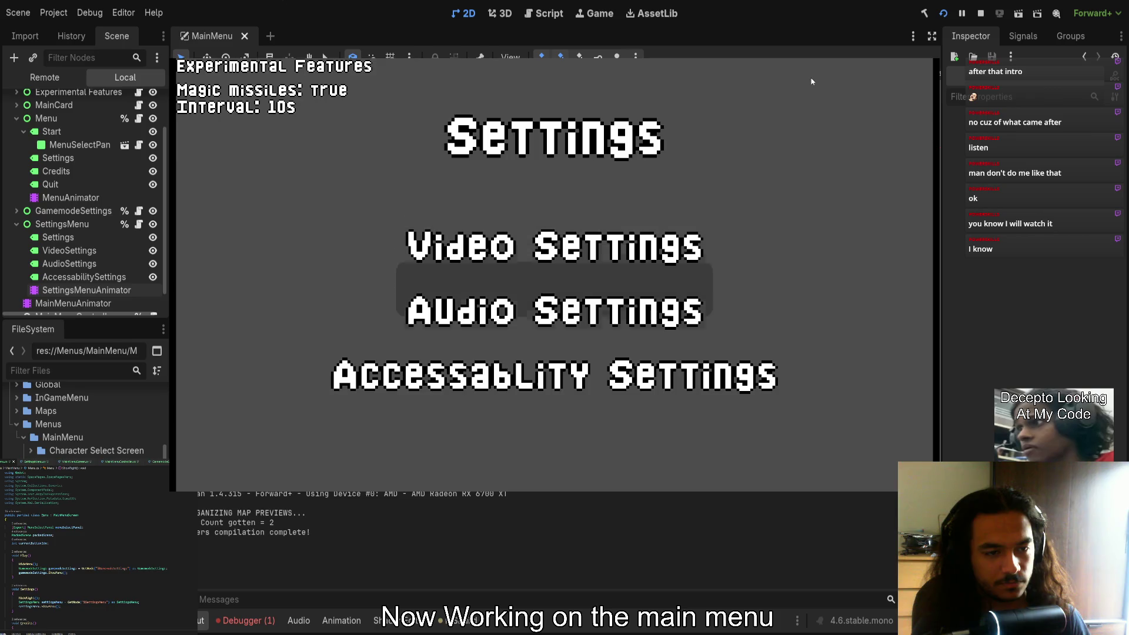
key("Down")
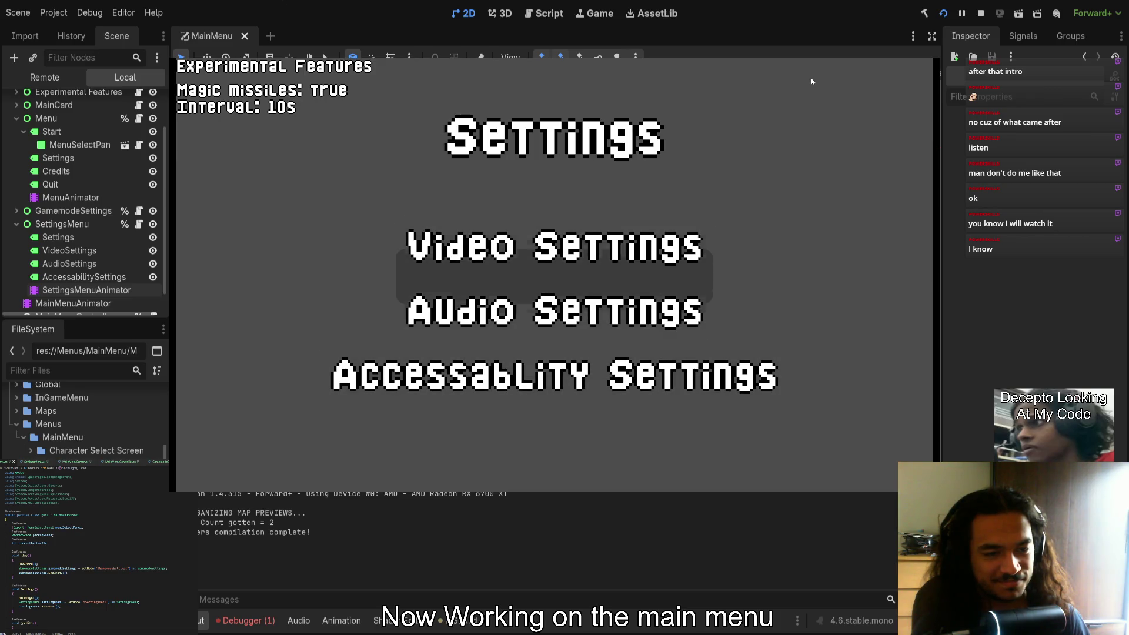
key("Escape")
key("Return")
key("Down")
key("Down")
key("Down")
key("Down")
key("Down")
key("Down")
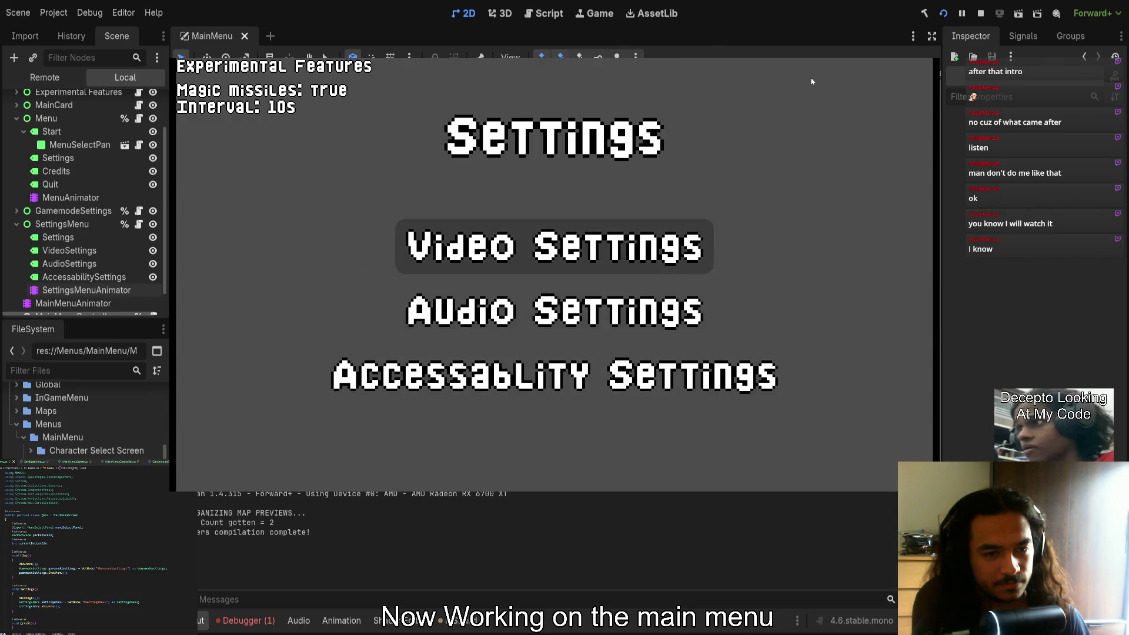
key("Up")
key("Up")
key("Up")
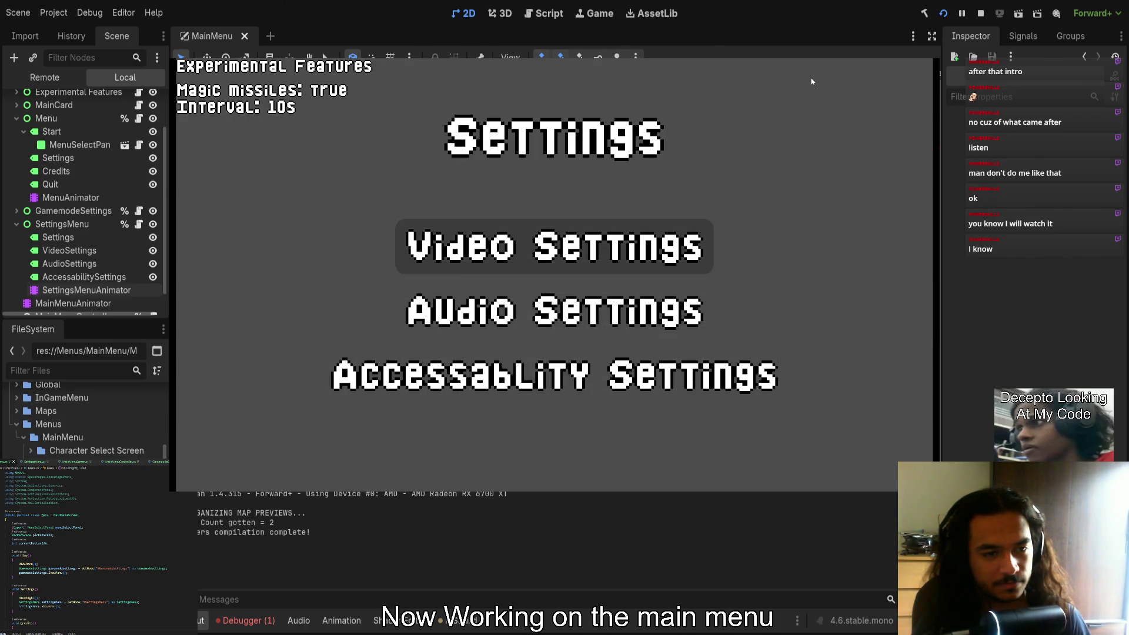
key("Up")
key("Up")
key("Down")
key("Down")
key("Down")
key("Escape")
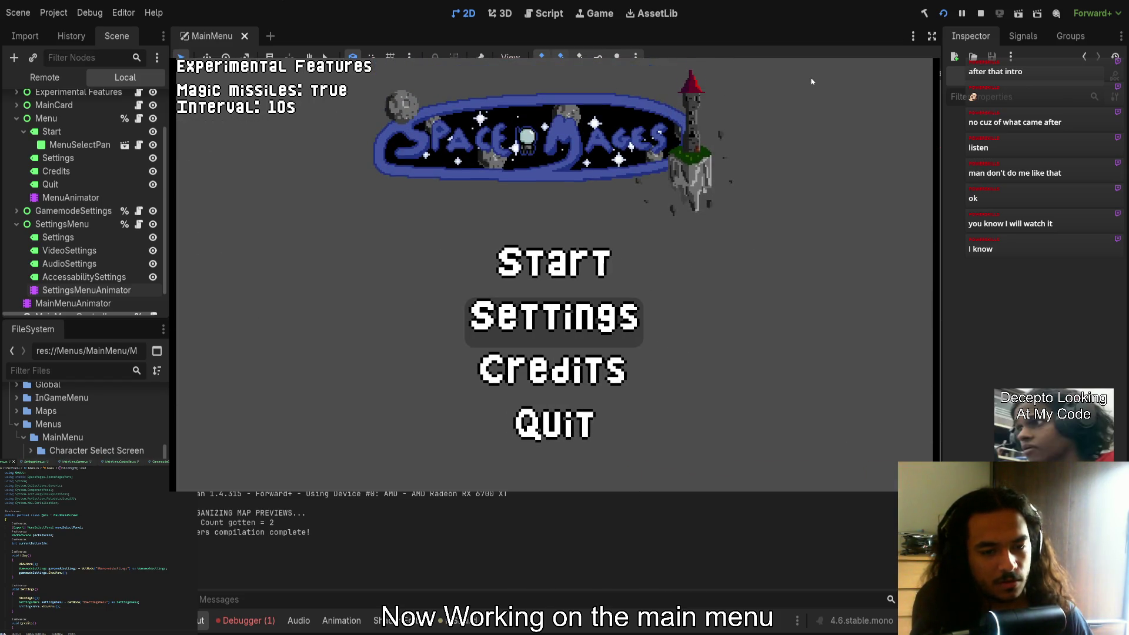
key("Down")
key("Down")
key("Return")
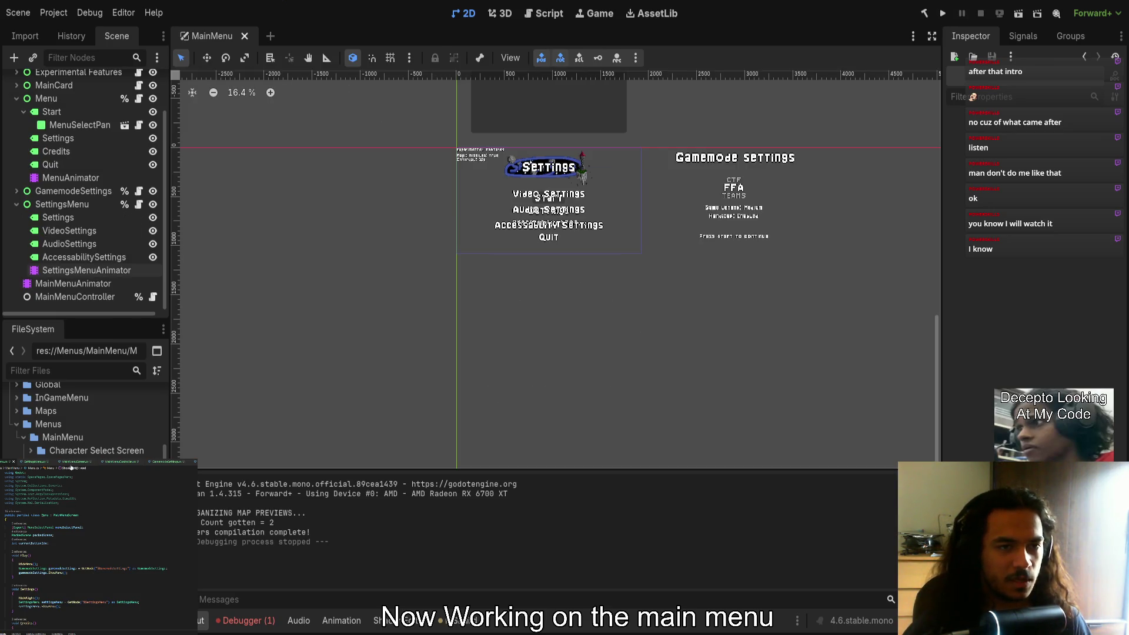
Open the GamemodeSettings script, jump to MenuSelectPanel's panel-switching code, and start a line in normalizeSettings
left_click(164, 462)
key("F12")
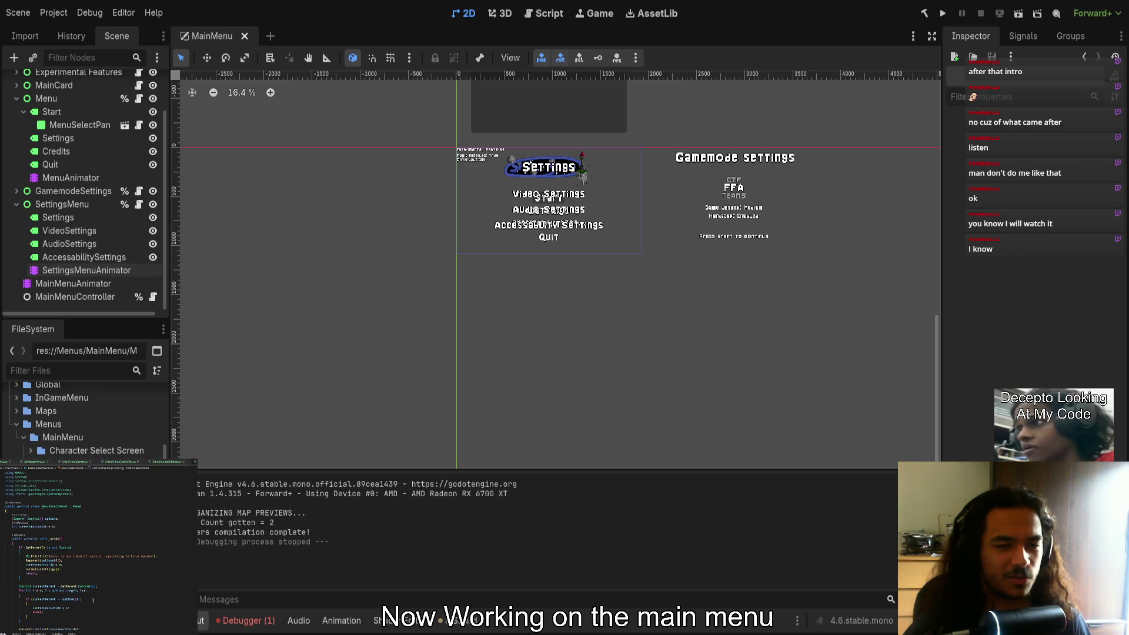
scroll(87, 597, "up", 3)
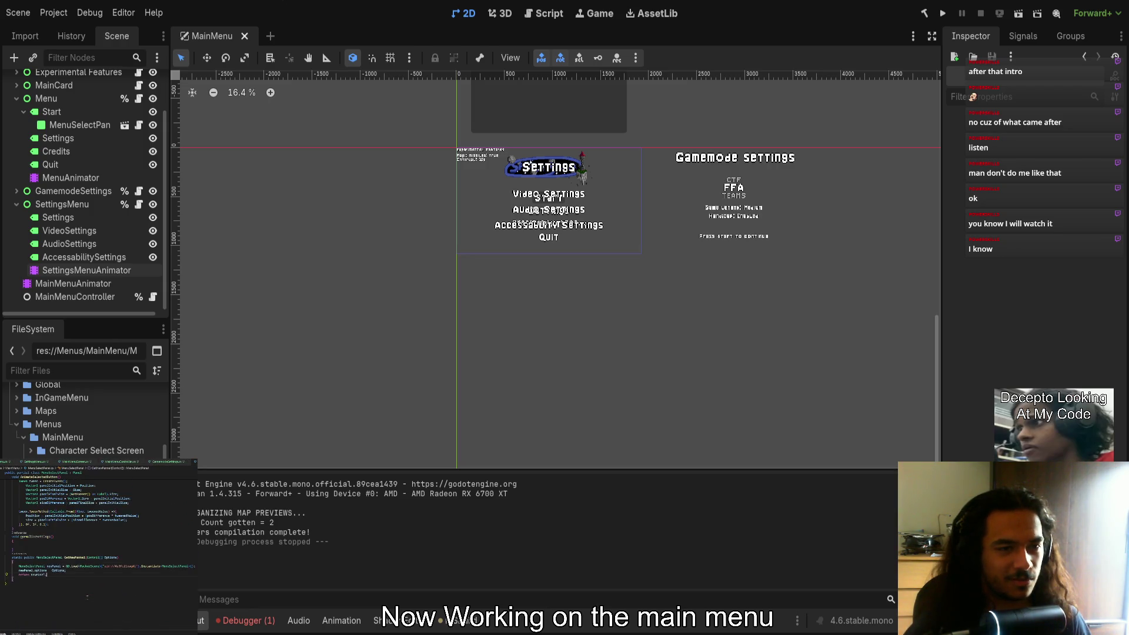
scroll(41, 564, "up", 2)
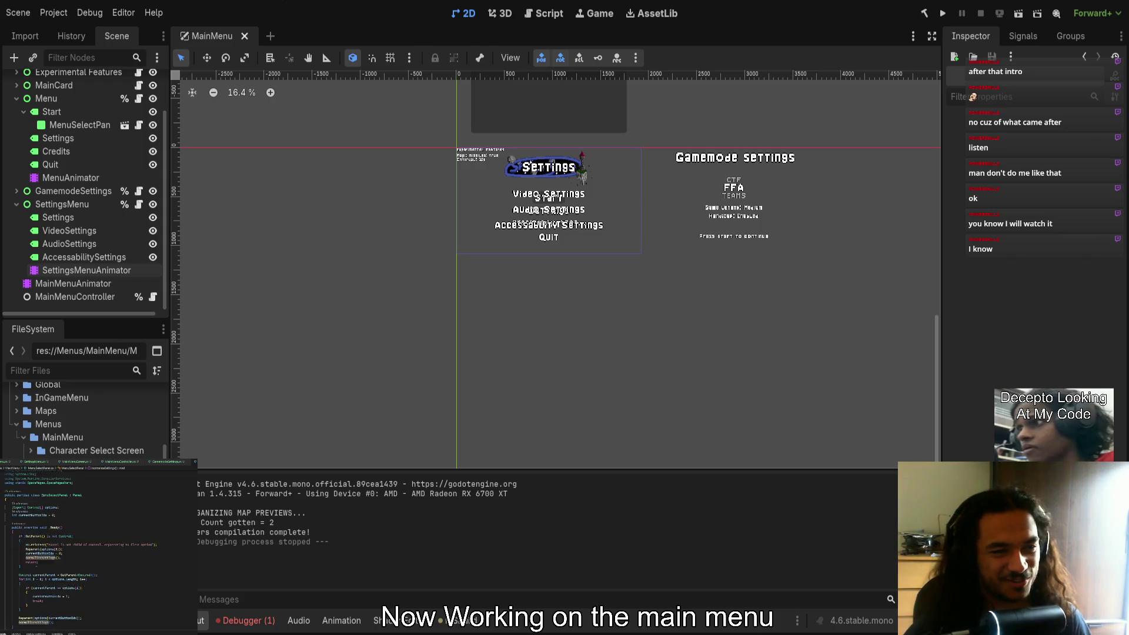
left_click(38, 558)
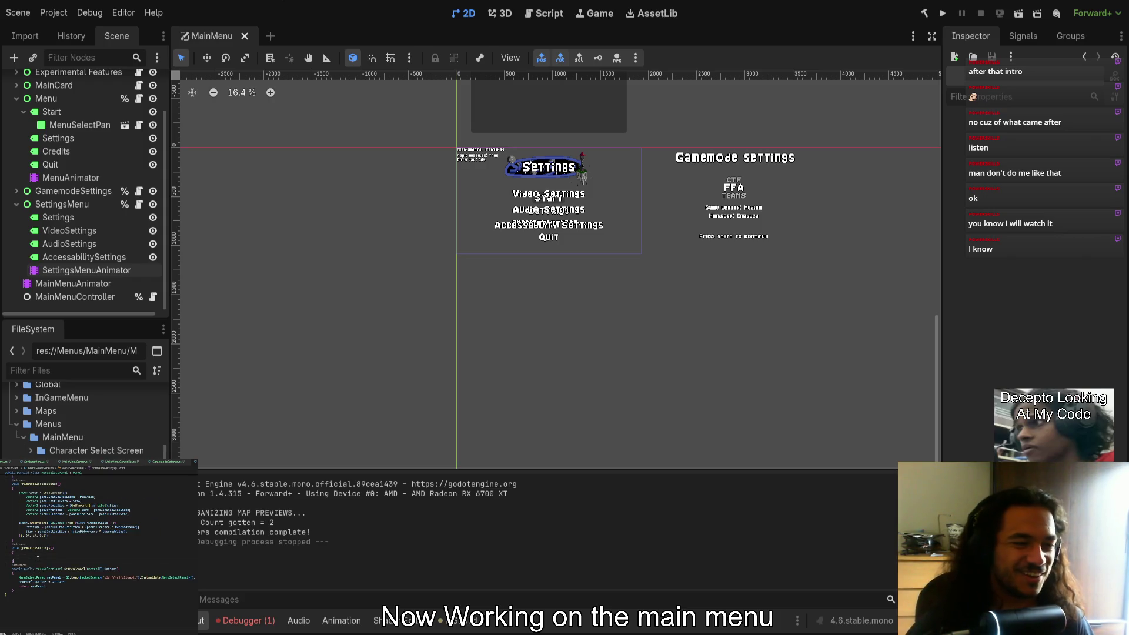
Add a blank line in normalizeSettings, type 'position', and select part of the posDifference line
key("Return")
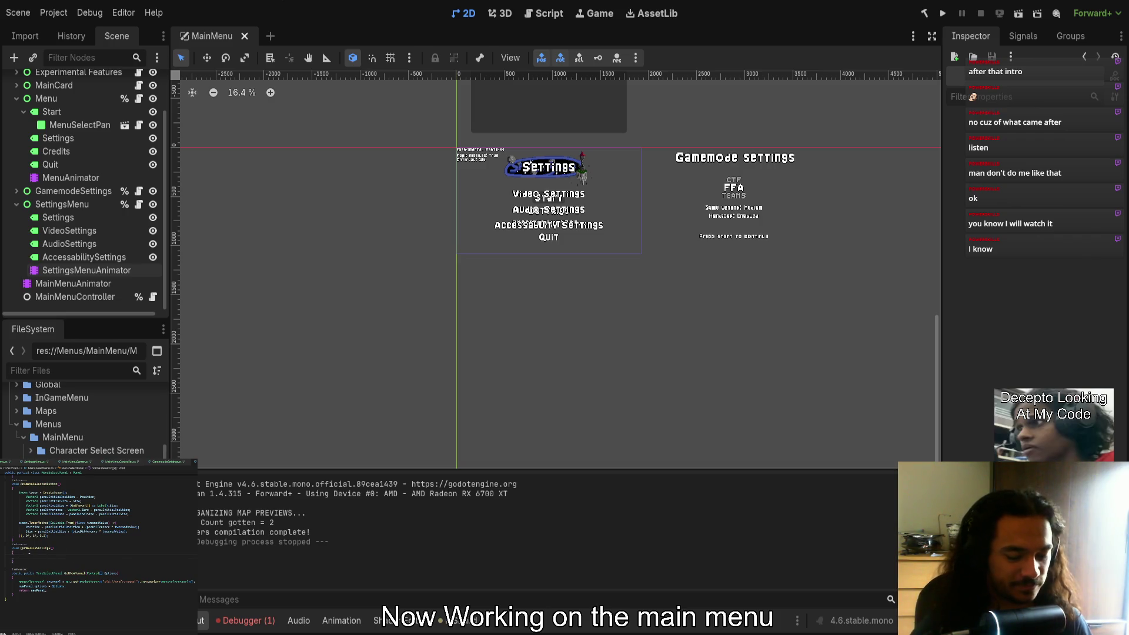
type("position")
key("Escape")
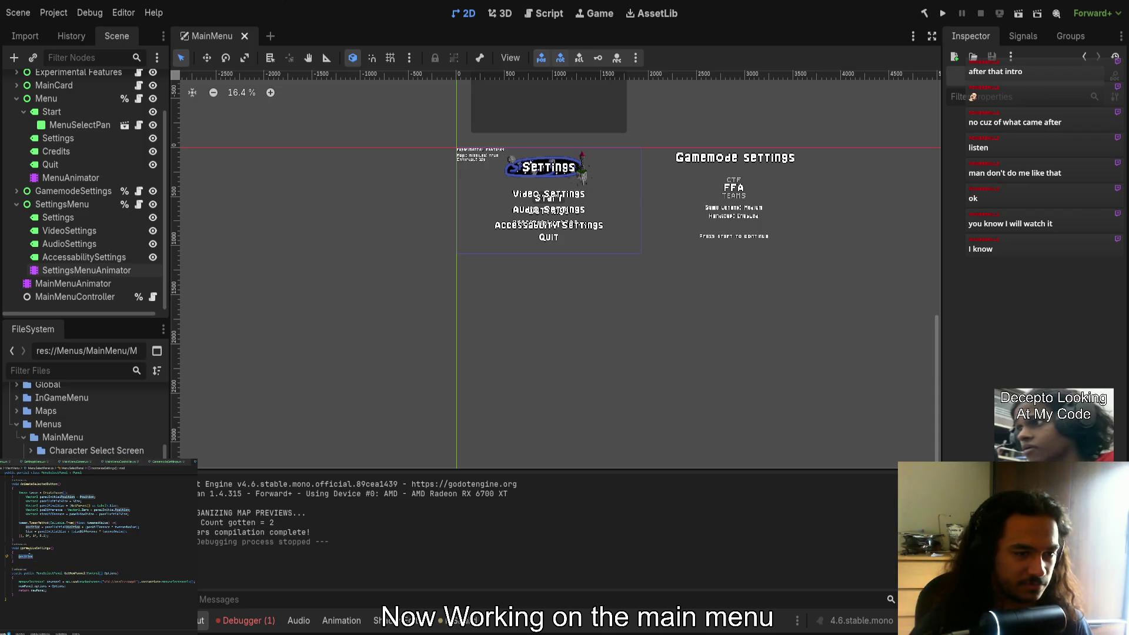
key("BackSpace")
key("BackSpace")
key("BackSpace")
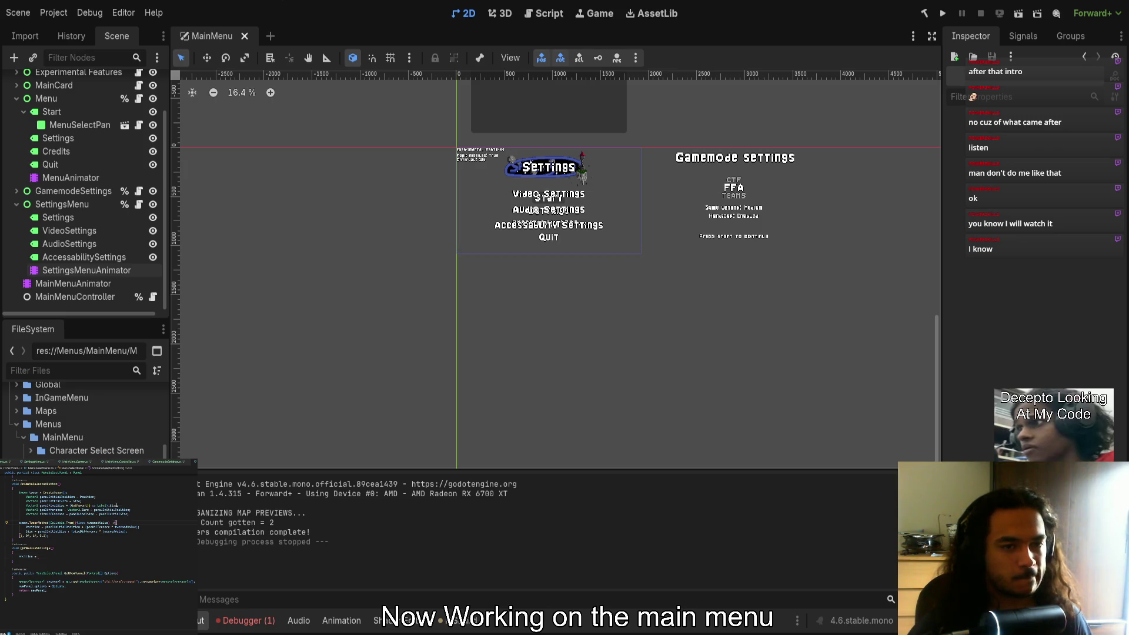
key("ctrl+shift+Left")
key("ctrl+shift+Left")
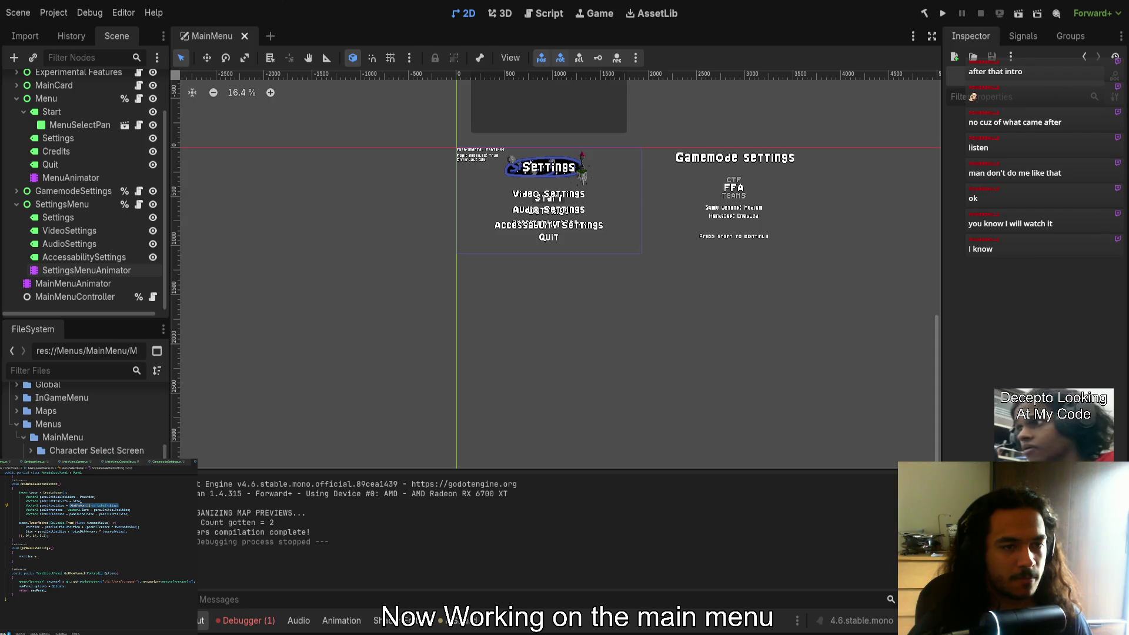
key("Down")
key("End")
key("ctrl+shift+Left")
key("ctrl+shift+Left")
key("ctrl+shift+Left")
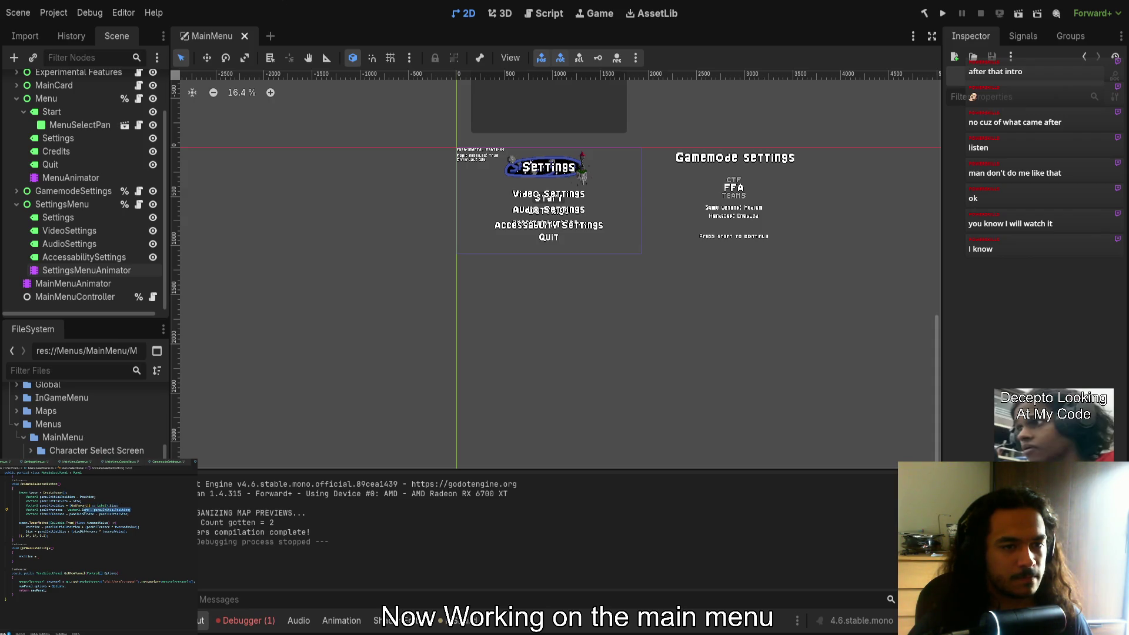
Change that line's Position to Size and begin a new 'Position = PnewCont' assignment
left_click(84, 547)
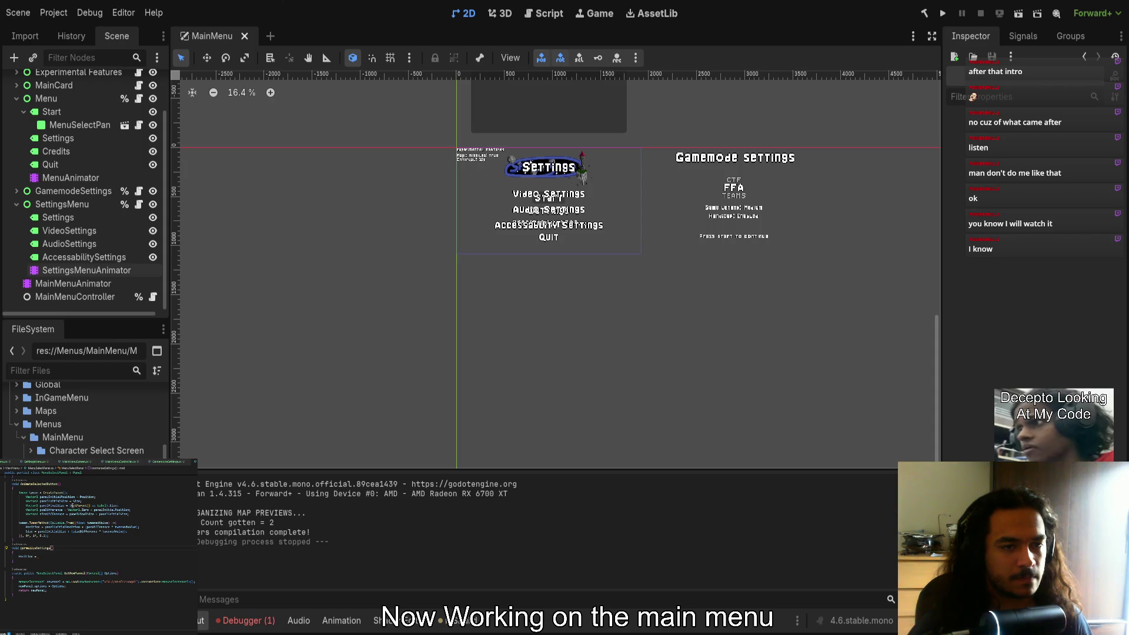
left_click(47, 557)
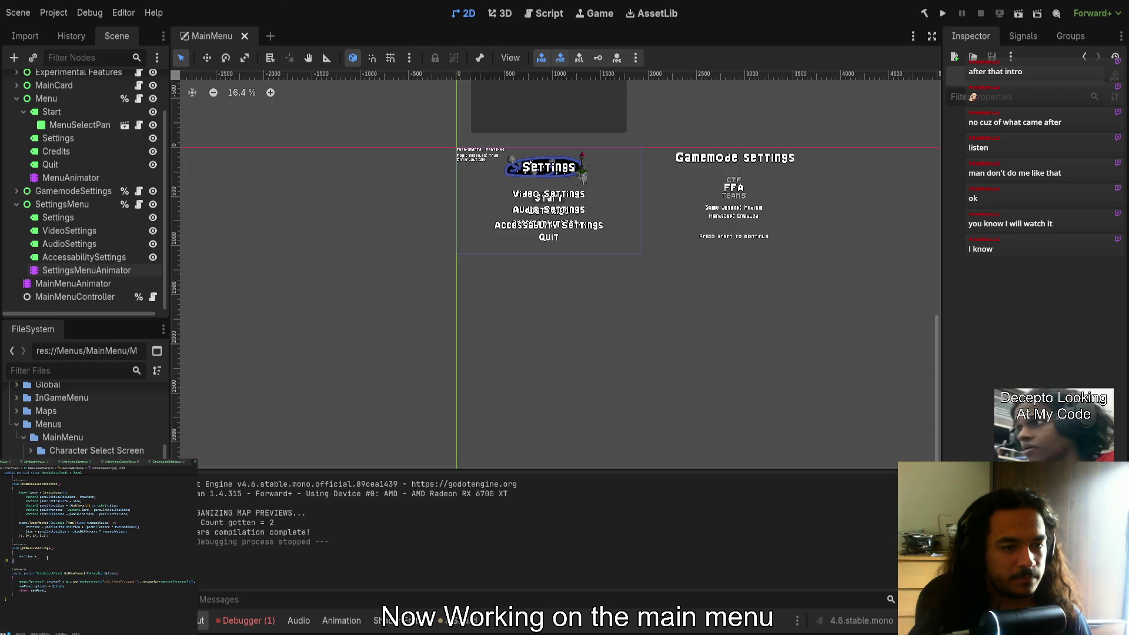
key("ctrl+shift+Left")
key("ctrl+shift+Left")
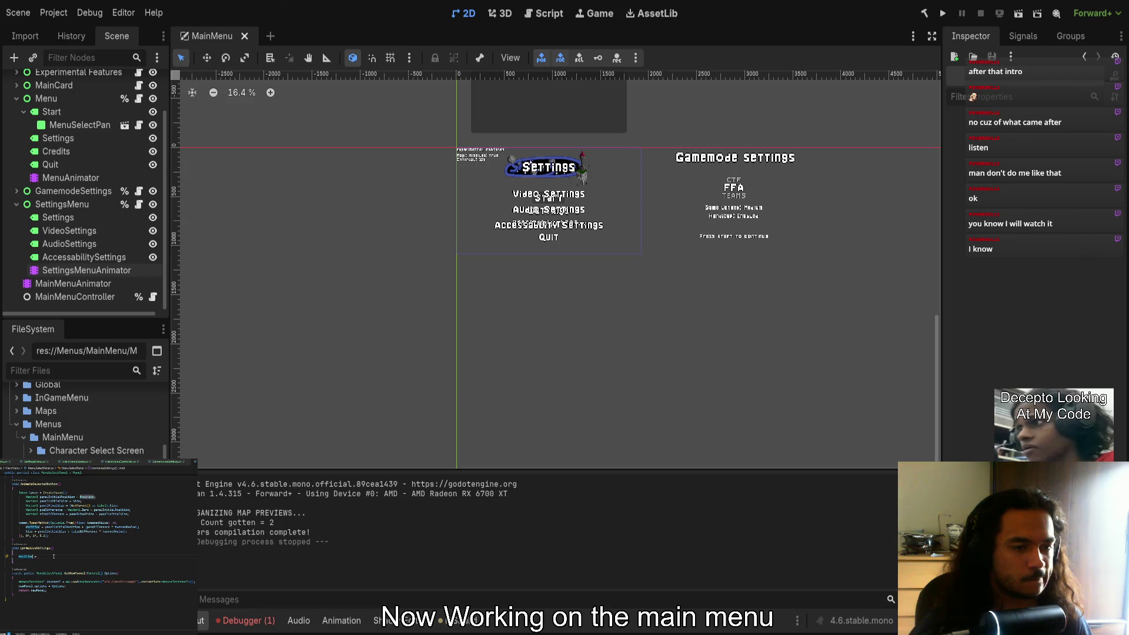
type("Size")
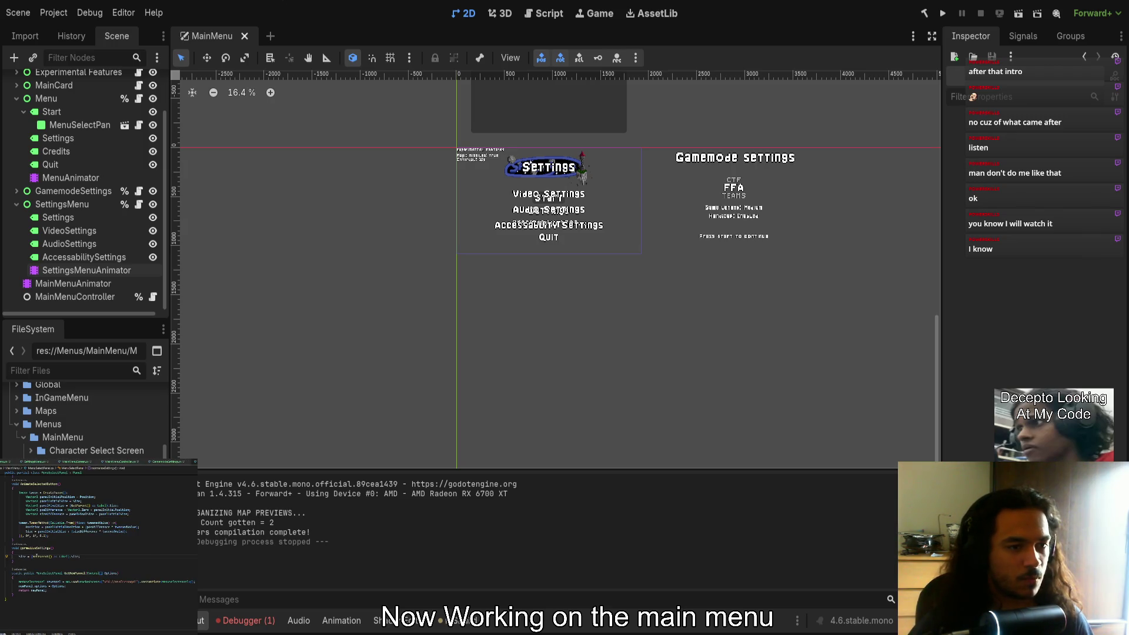
type("pos")
key("Return")
type("= PnewCon")
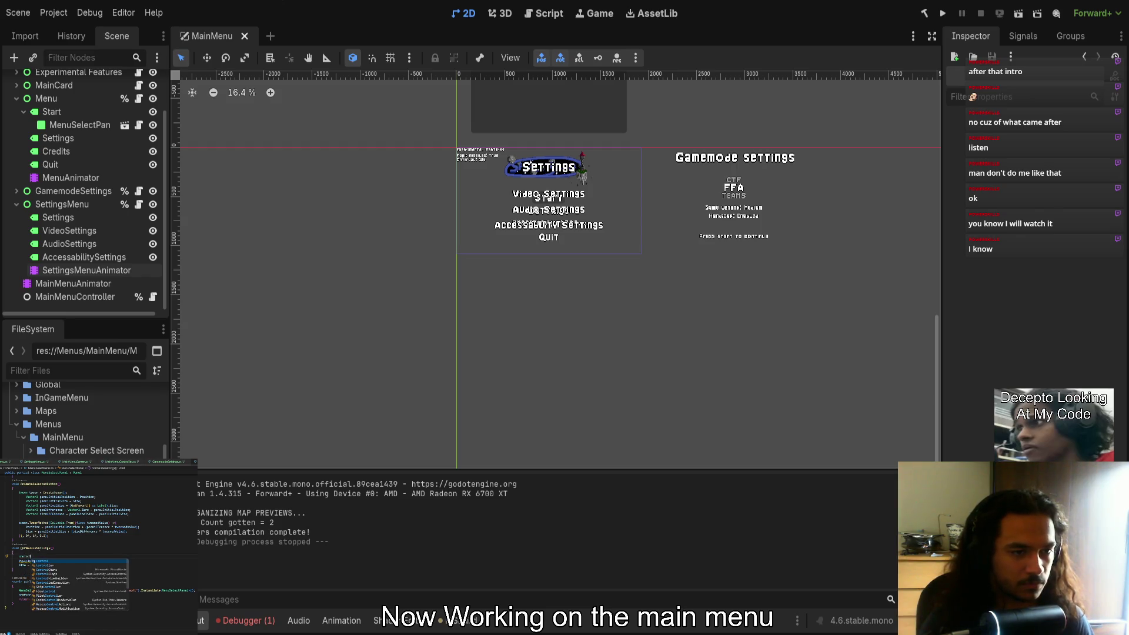
type("t")
Change the Label types on the panelFinalSize and Size lines to Control
key("Return")
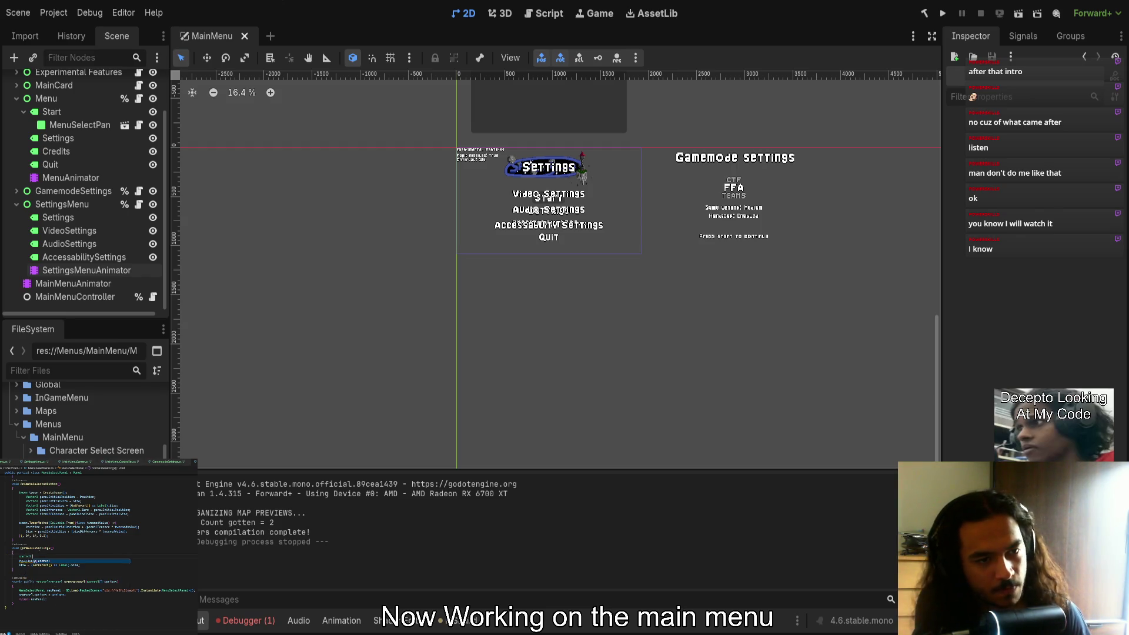
type("panel")
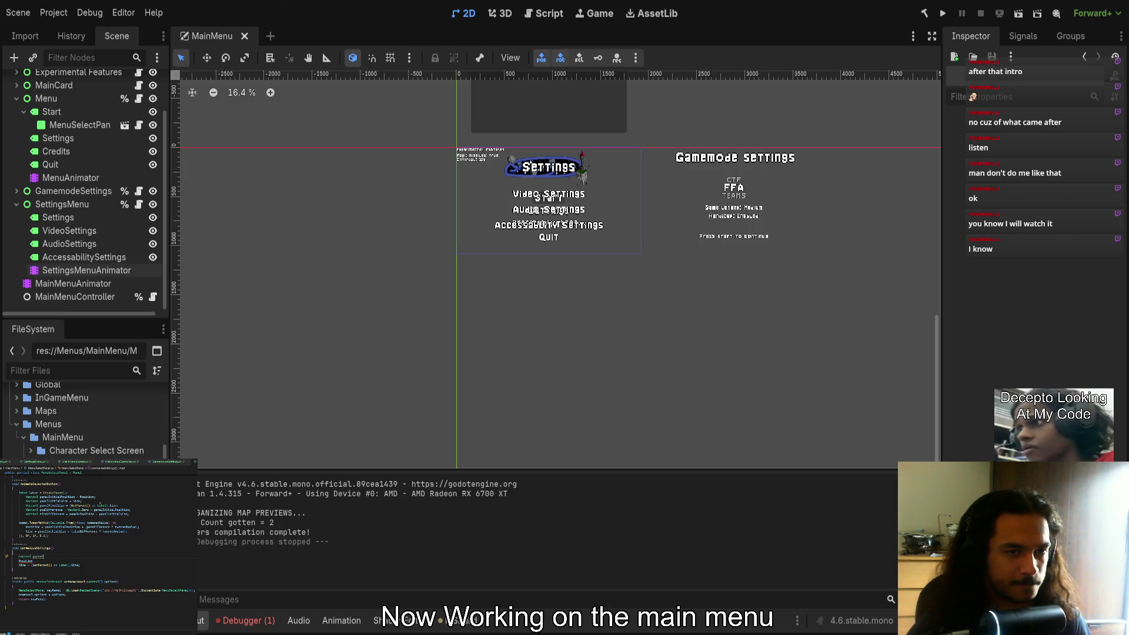
double_click(103, 505)
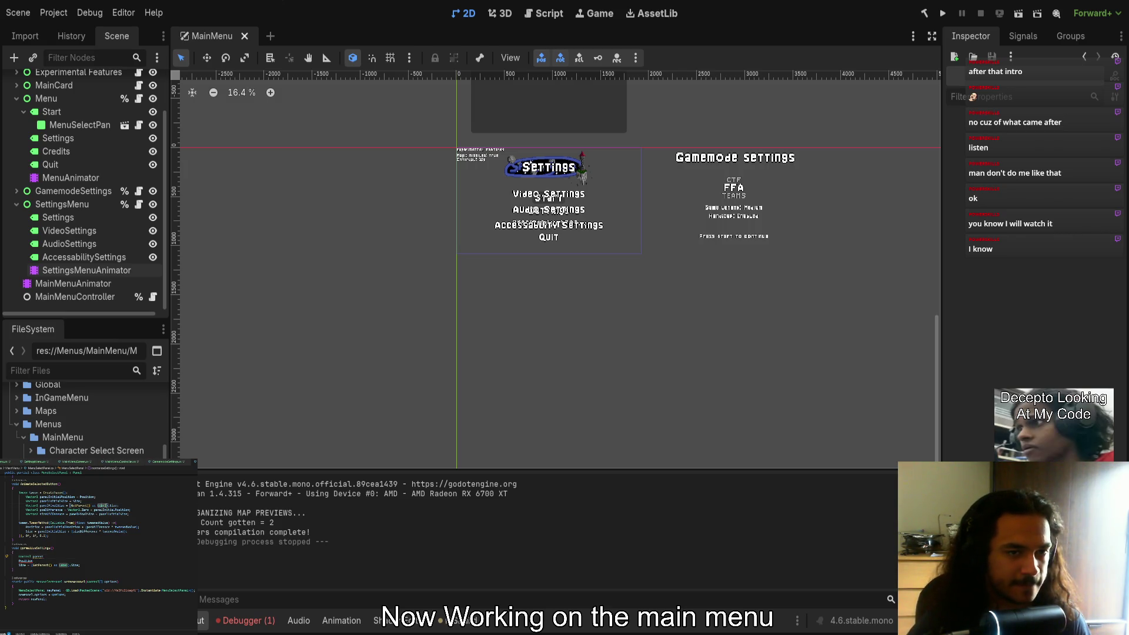
type("Control")
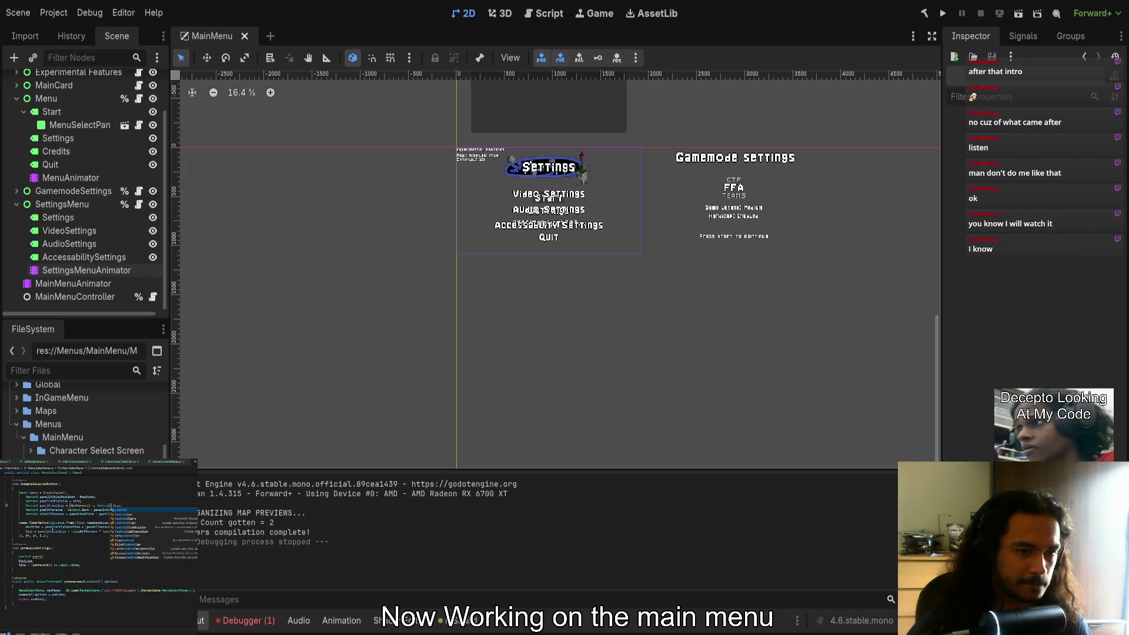
double_click(63, 566)
type("Control")
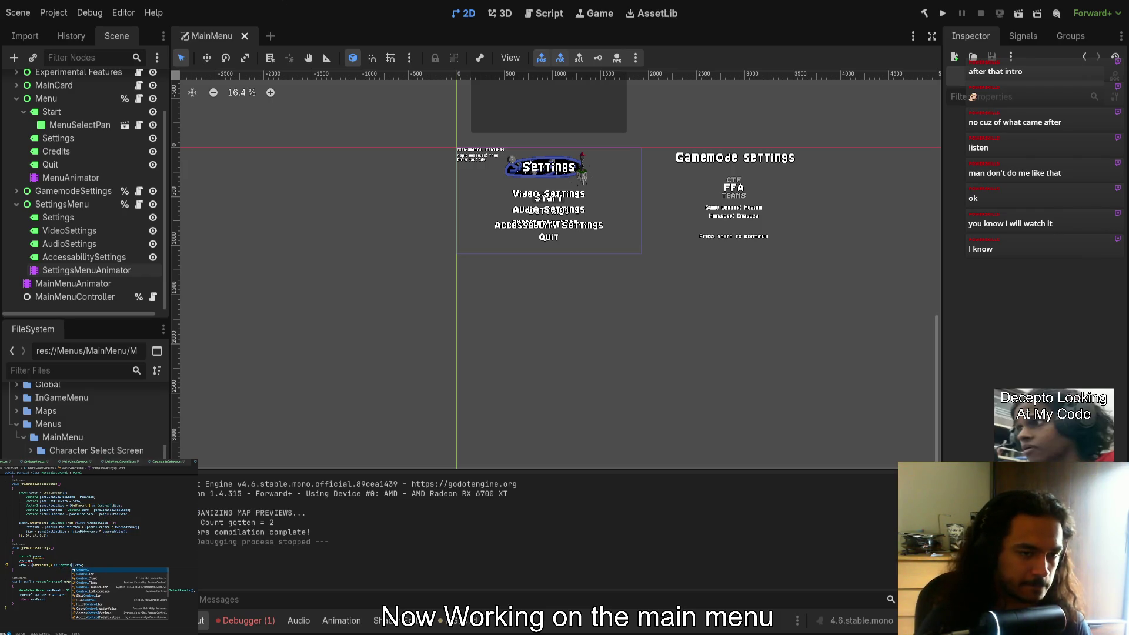
Store (GetParent() as Control) in a Control variable named 'parent'
left_click_drag(73, 566, 32, 566)
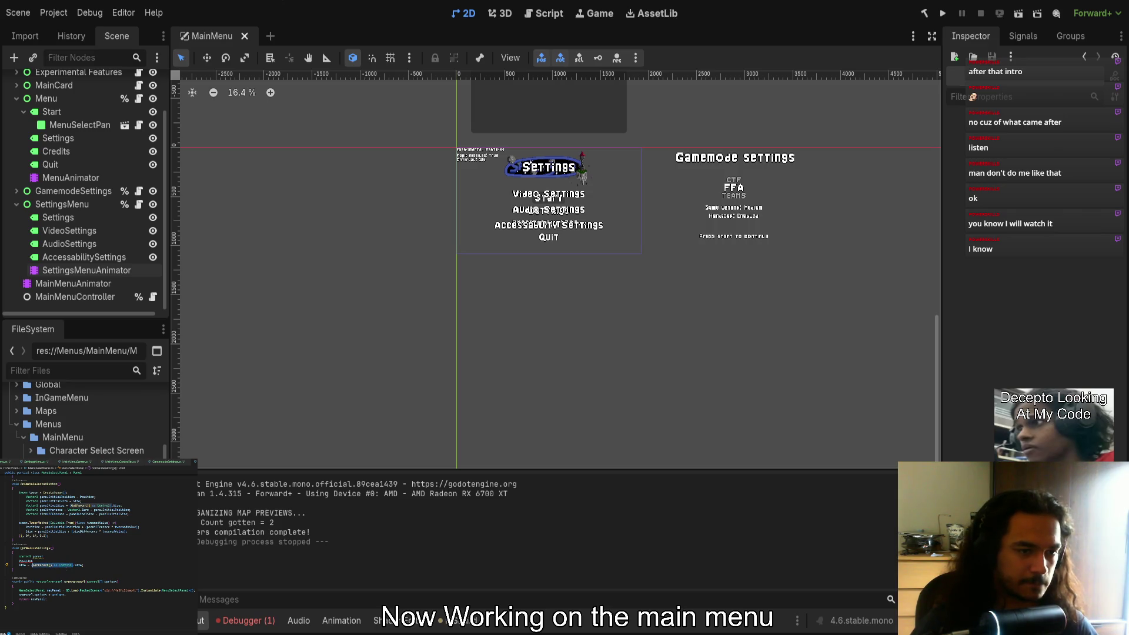
type("parent")
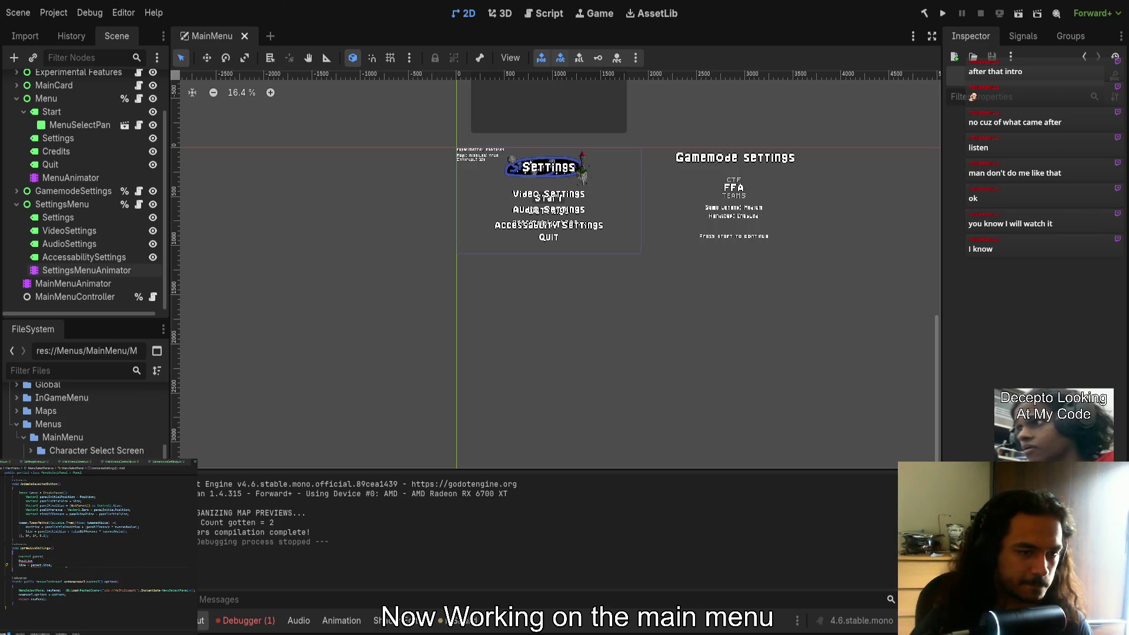
key("Up")
key("End")
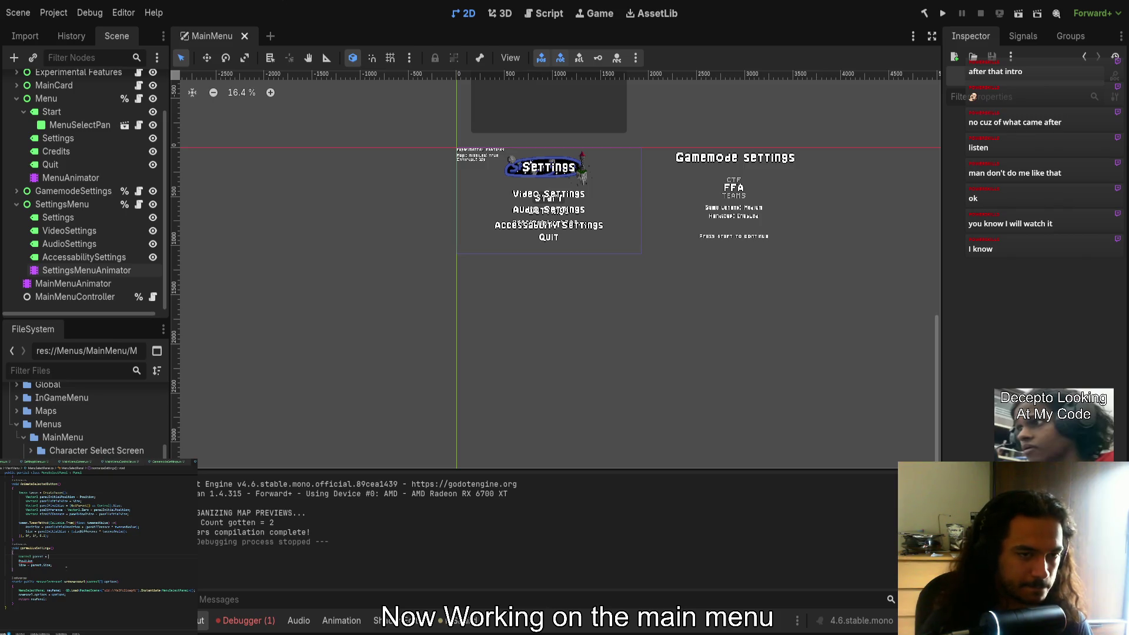
left_click_drag(69, 506, 113, 506)
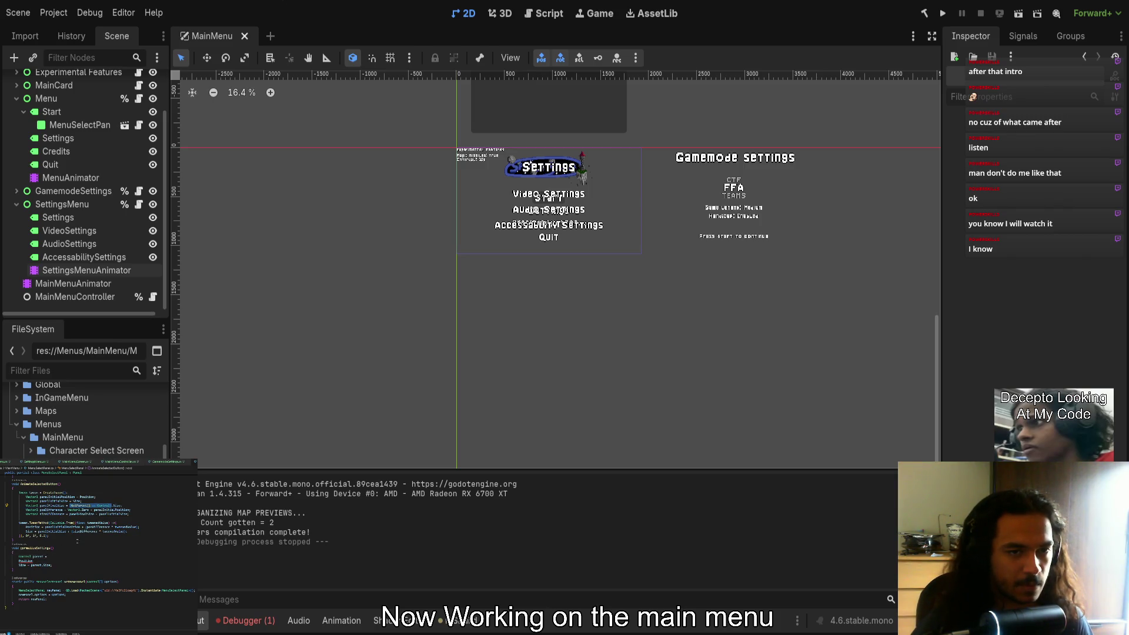
key("ctrl+c")
left_click(58, 556)
key("ctrl+v")
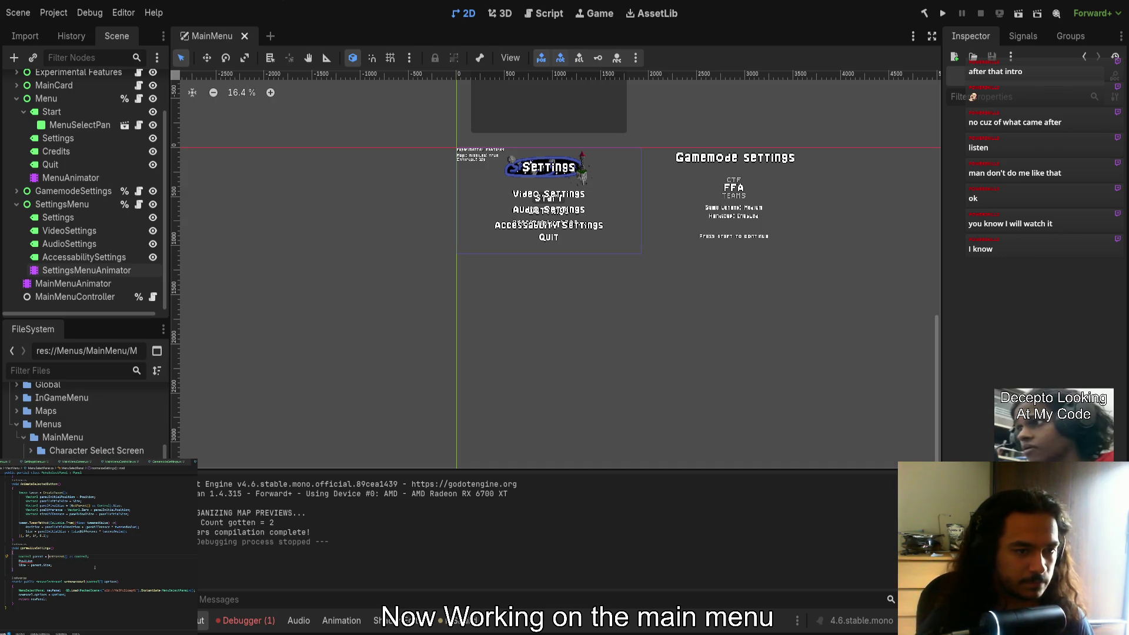
Set Position = Vector2.Zero, then build and run the project
type("= parent")
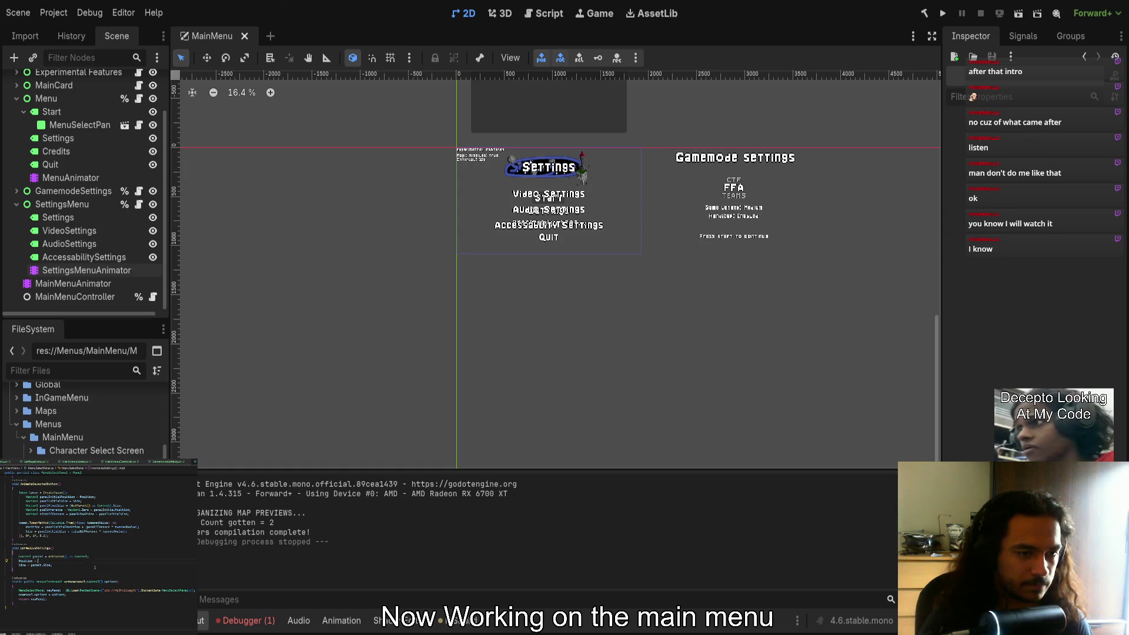
type(".po")
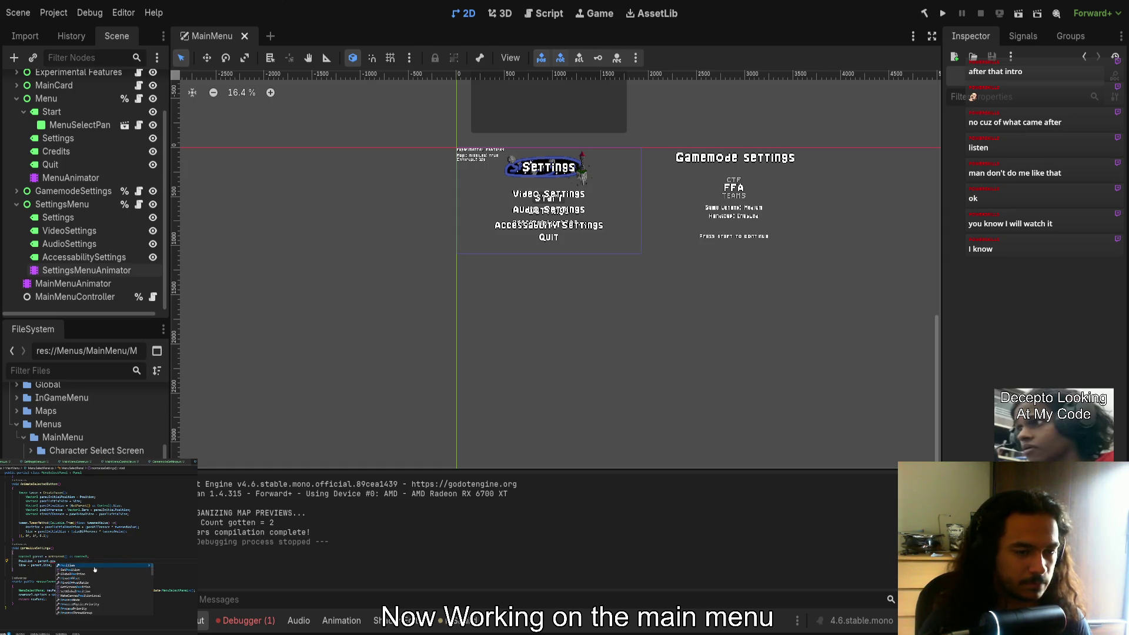
key("BackSpace")
key("BackSpace")
key("BackSpace")
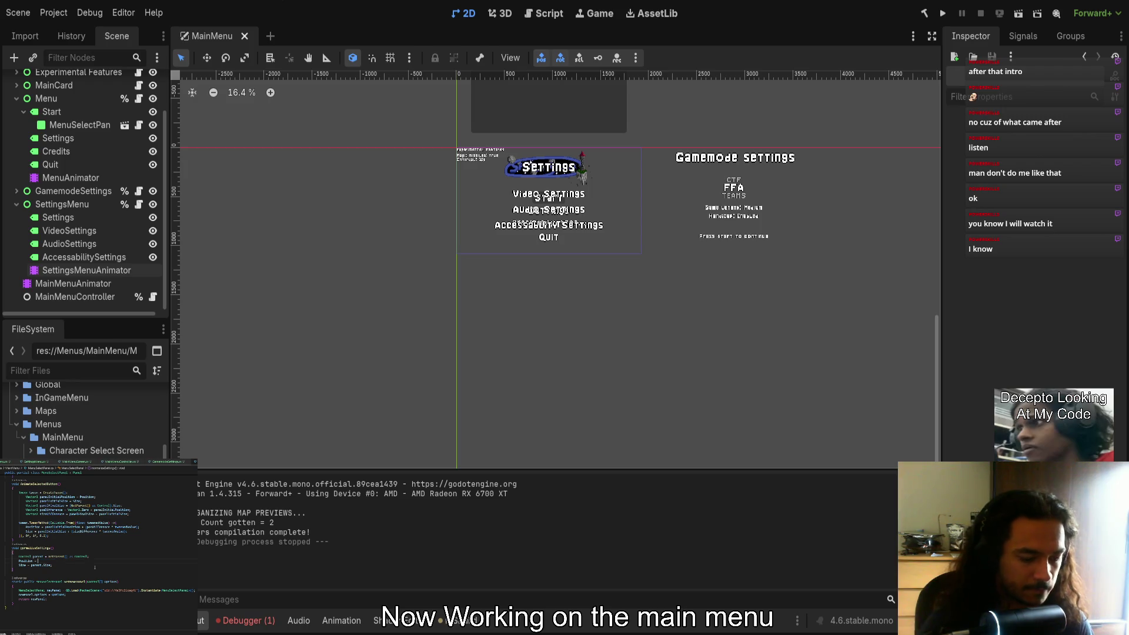
type("Vector")
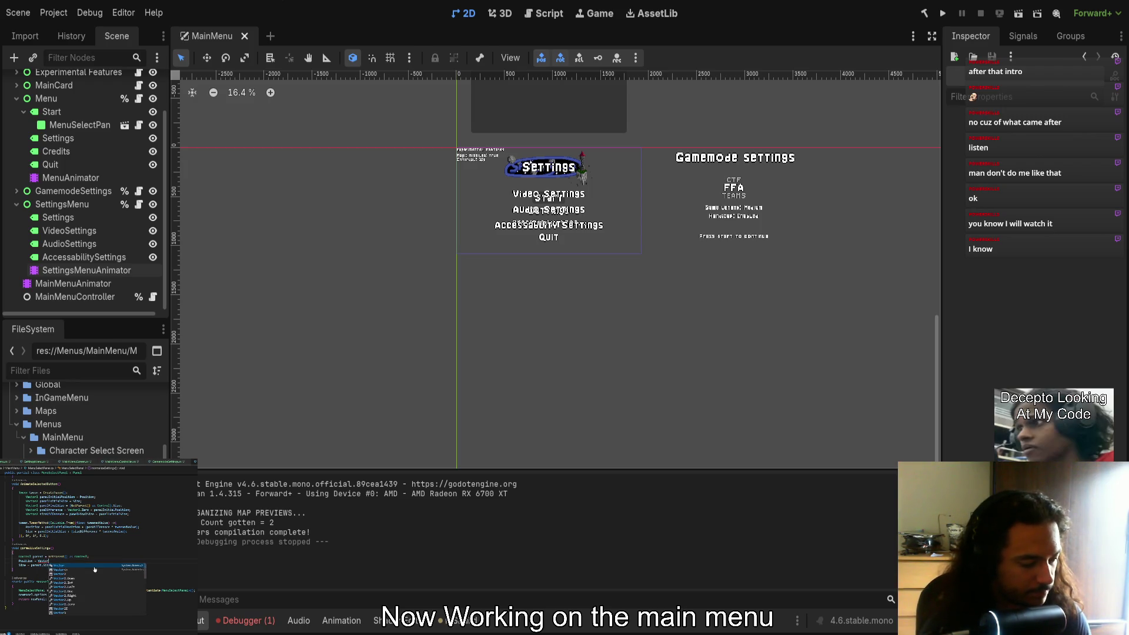
type("2.Zero;")
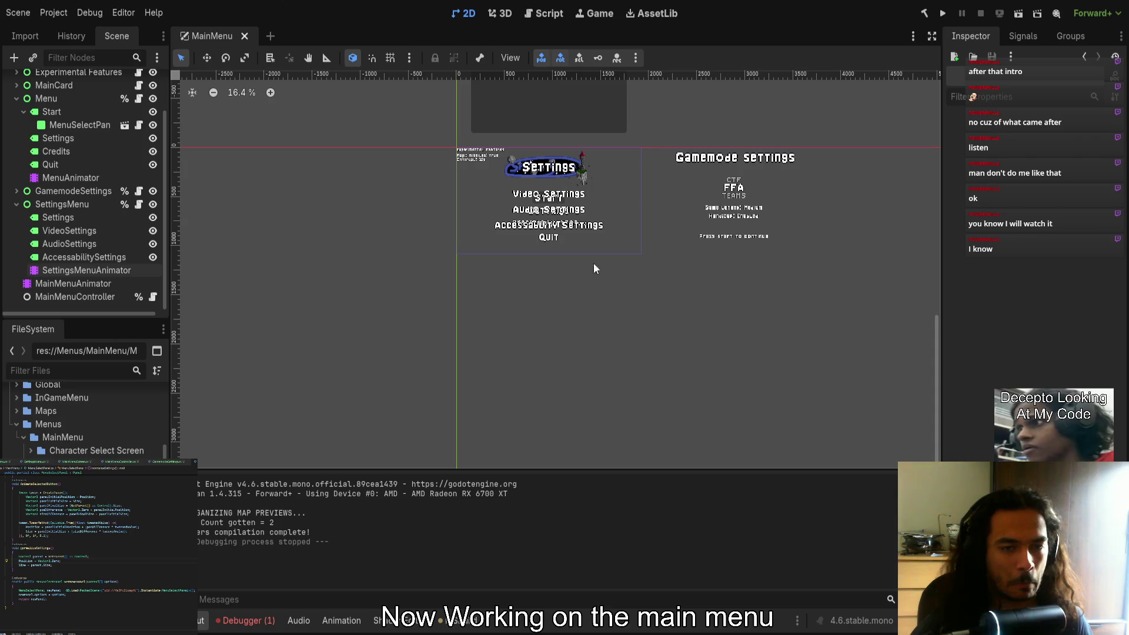
left_click(942, 15)
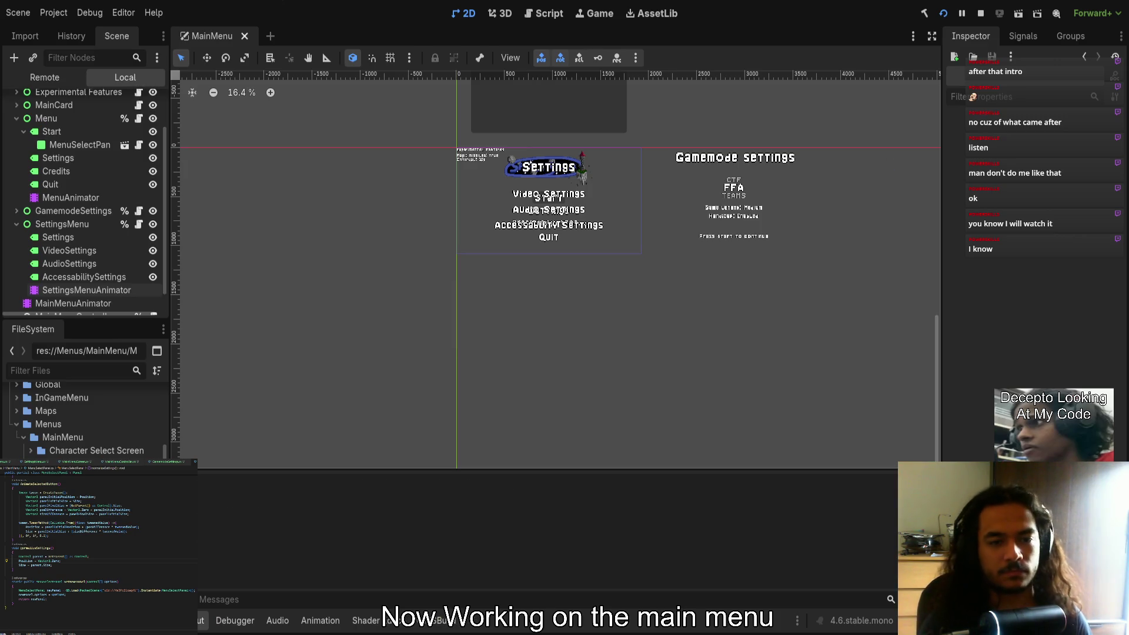
key("Down")
key("Down")
key("Down")
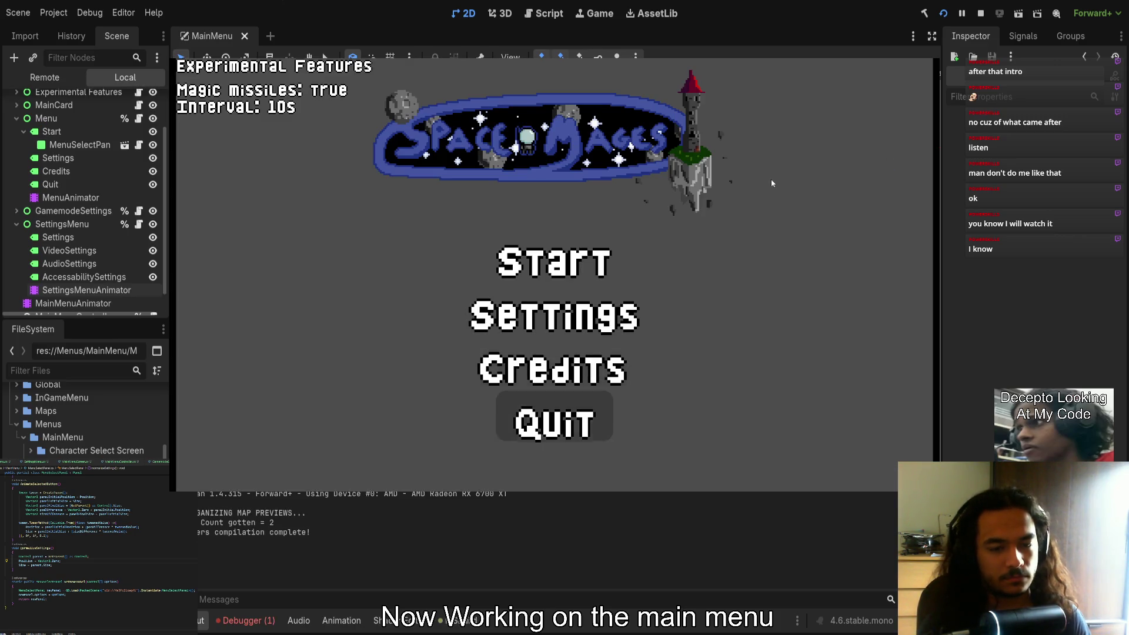
key("Down")
key("Down")
key("Down")
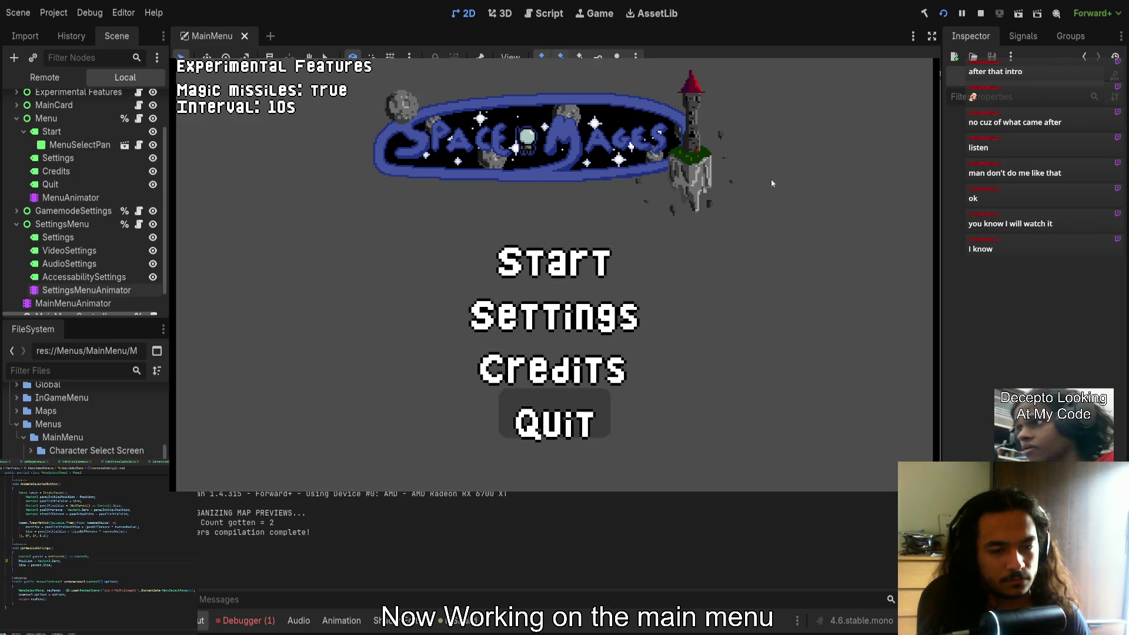
key("Return")
key("Down")
key("Down")
key("Down")
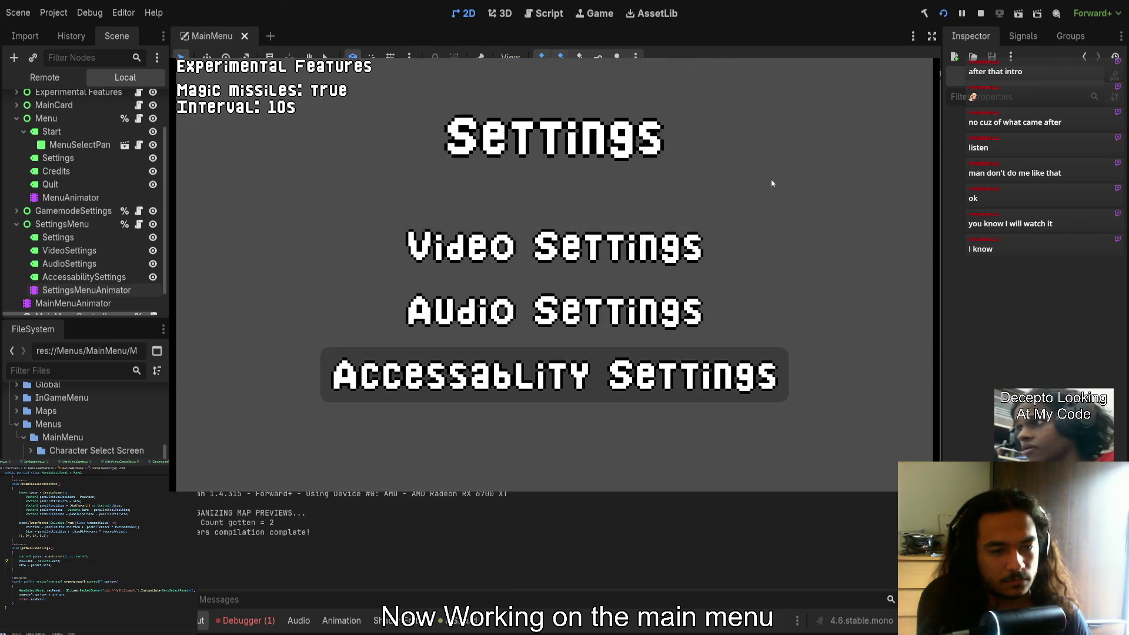
key("Down")
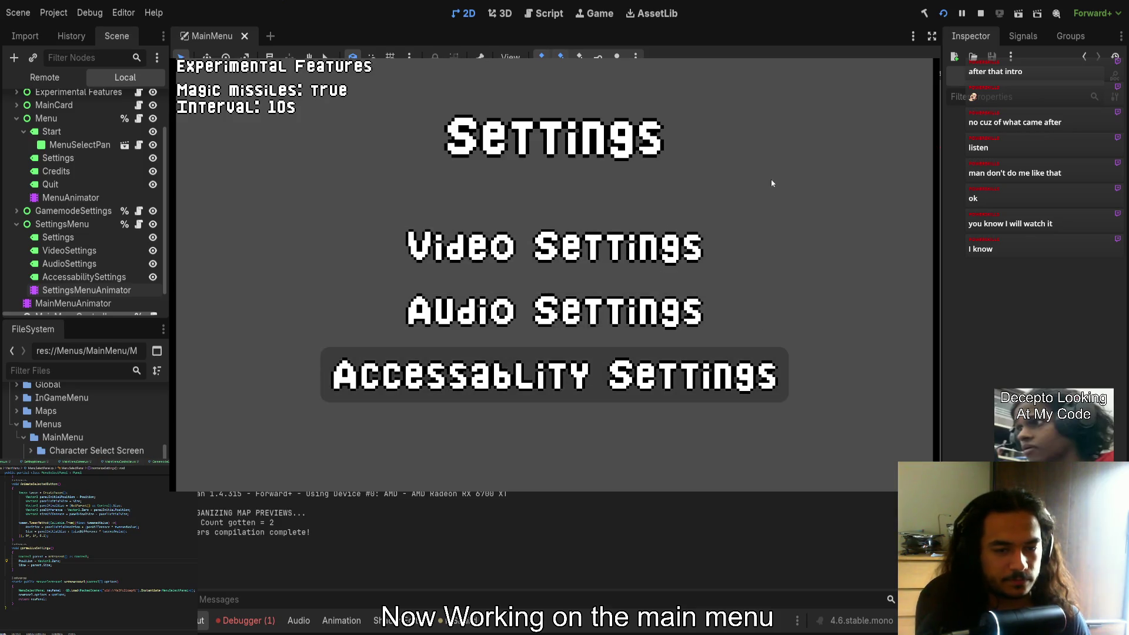
key("Escape")
key("Up")
key("Up")
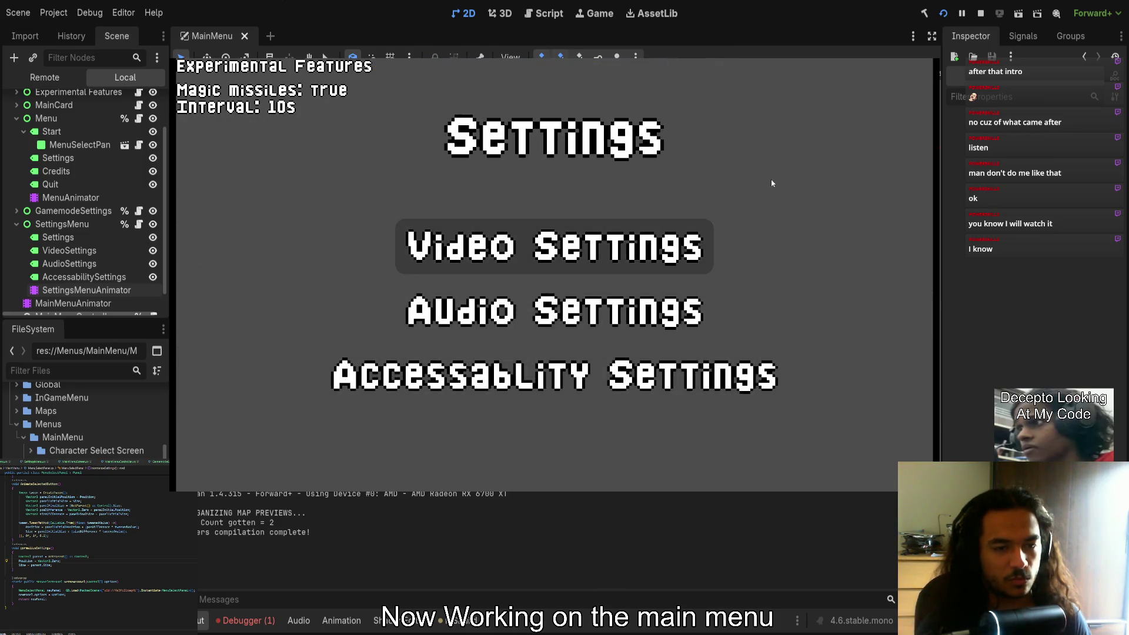
key("Escape")
key("Down")
key("Up")
key("Up")
key("Return")
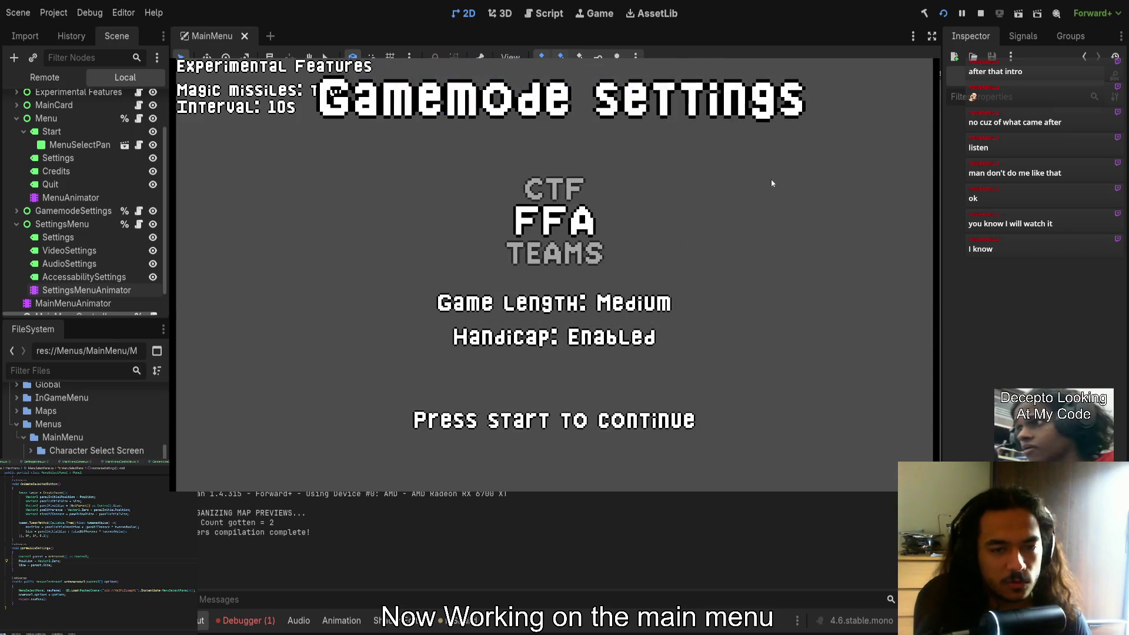
key("Down")
key("Down")
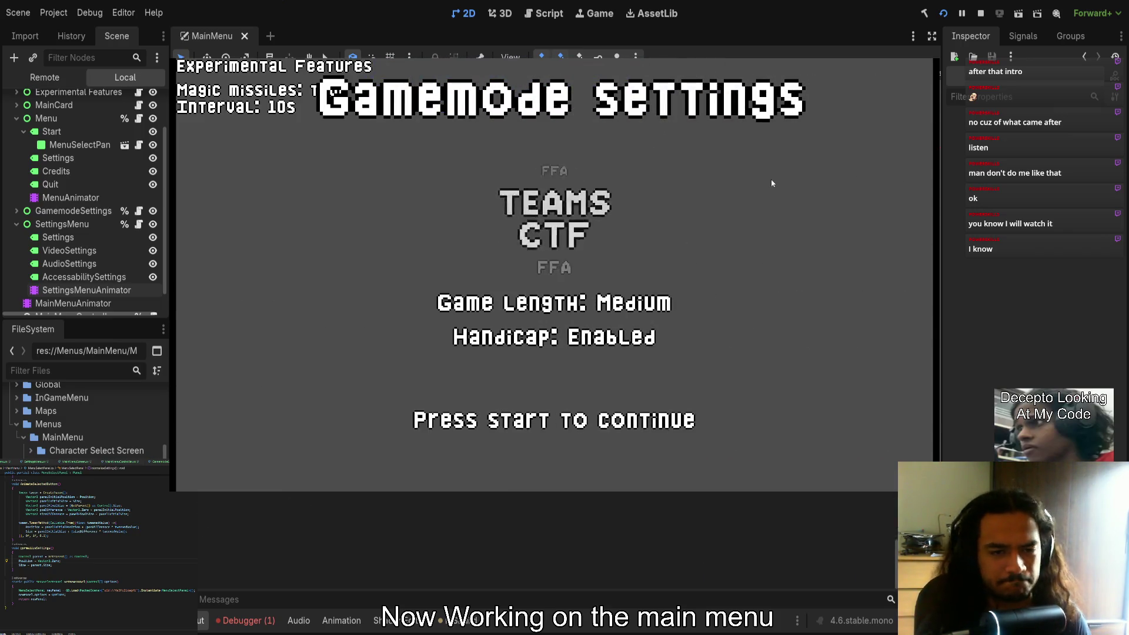
key("Escape")
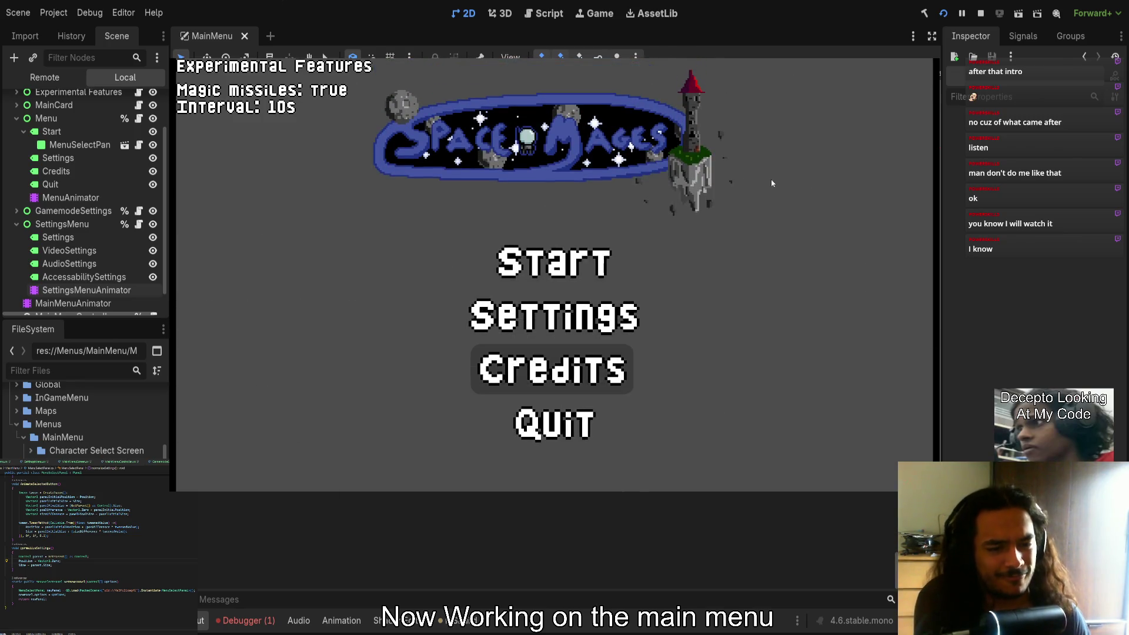
key("Up")
key("Return")
key("Escape")
key("Down")
key("Return")
key("Escape")
key("Return")
key("Escape")
key("Up")
key("Return")
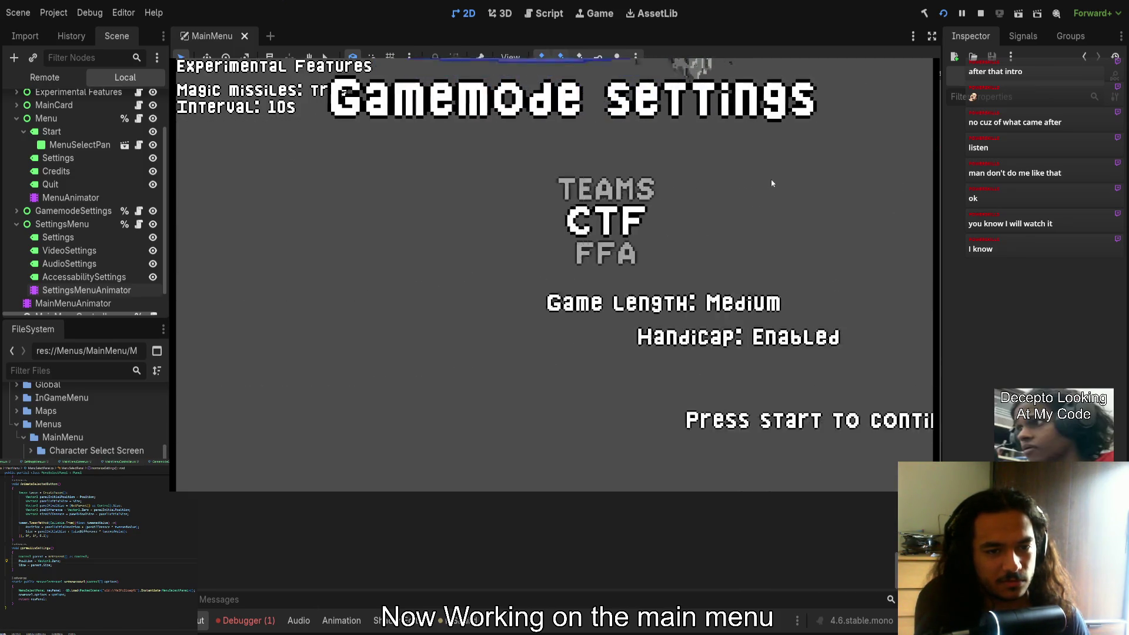
key("F8")
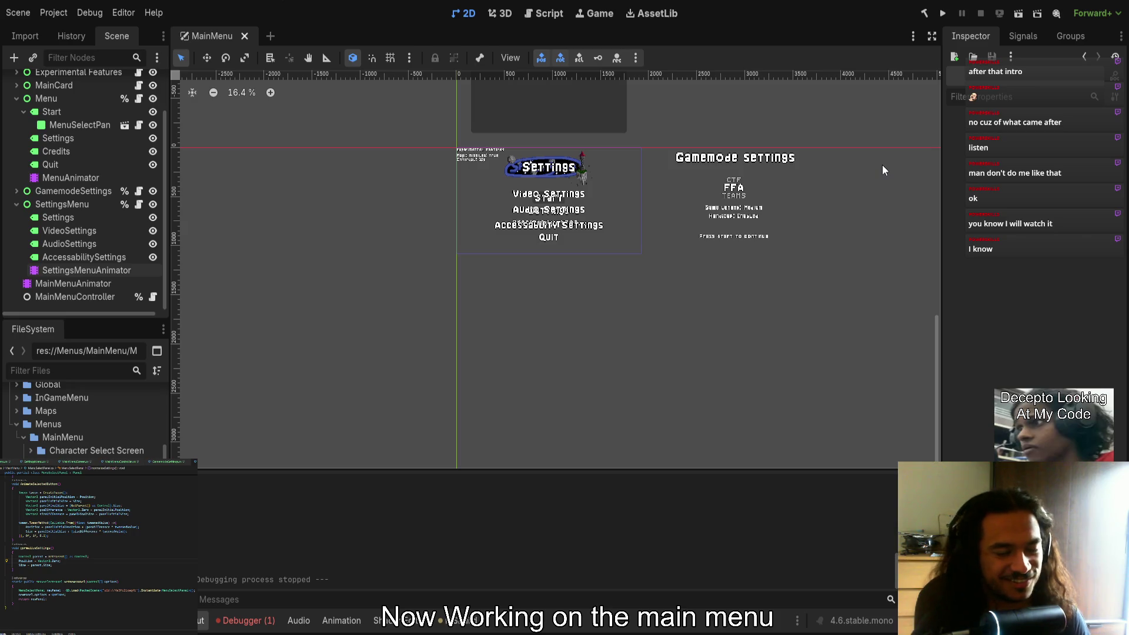